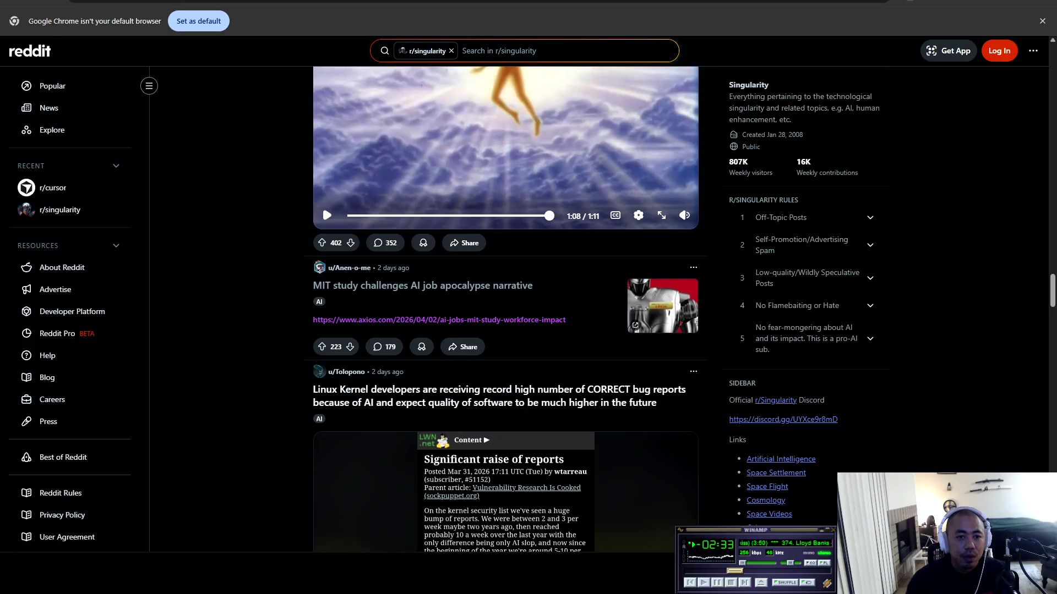
Scroll the r/singularity feed down to the 'AI will do to our minds what machines did to our bodies' post
scroll(505, 308, down, 3)
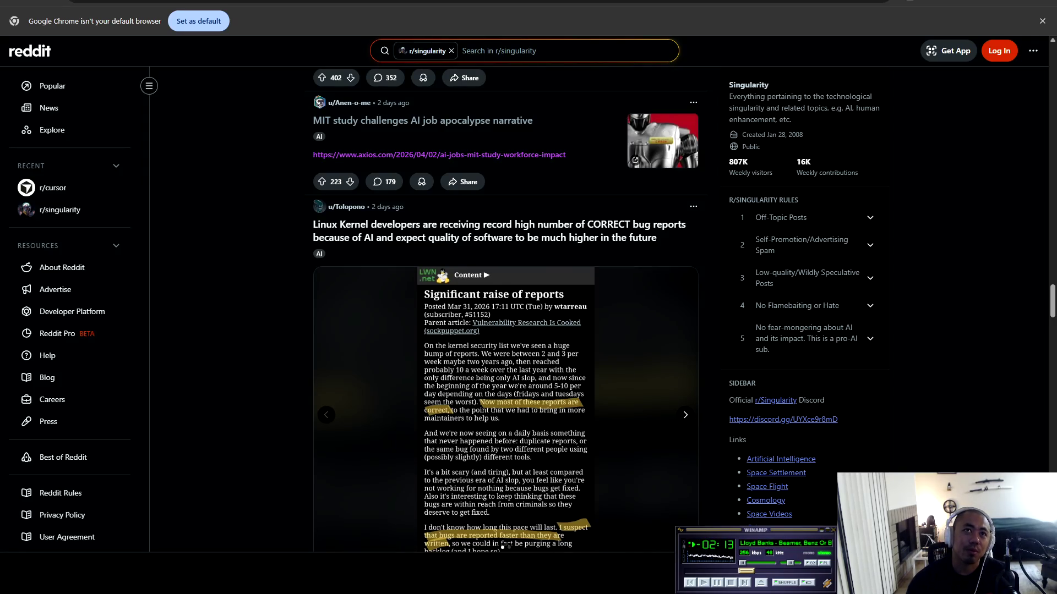
scroll(505, 308, down, 5)
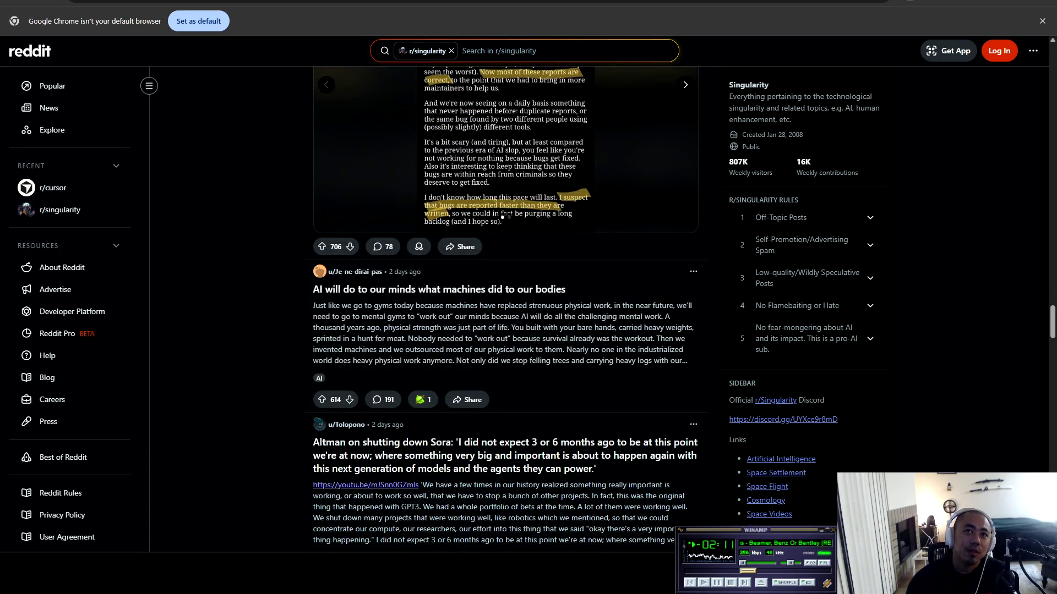
scroll(502, 310, down, 1)
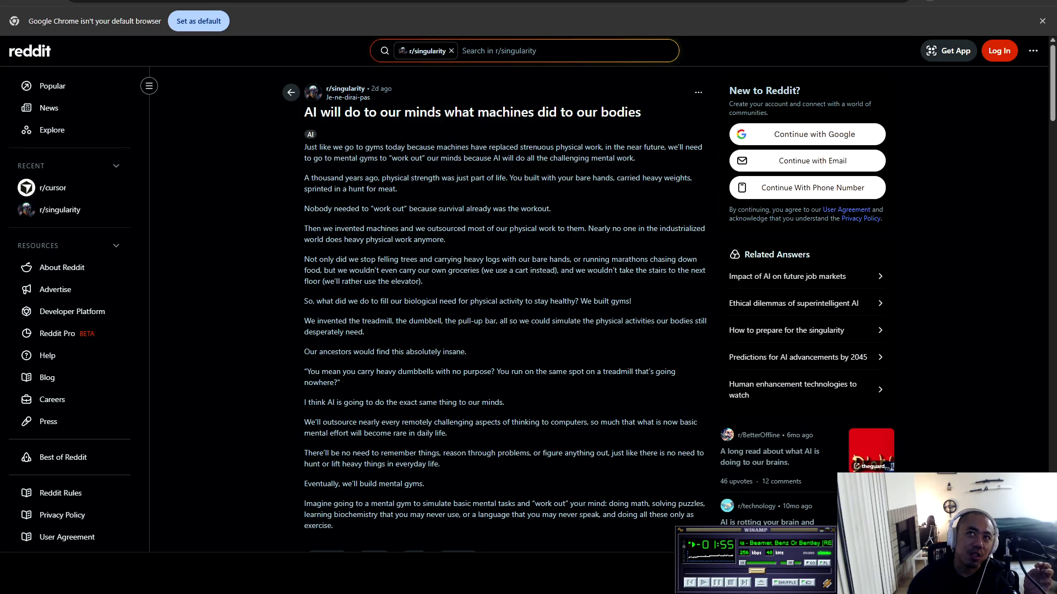
mouse_move(304, 147)
mouse_down()
mouse_move(703, 147)
mouse_move(354, 147)
mouse_move(340, 158)
mouse_move(636, 158)
mouse_move(380, 158)
mouse_move(341, 147)
mouse_move(635, 158)
mouse_move(338, 177)
mouse_move(681, 178)
mouse_move(551, 208)
mouse_move(356, 189)
mouse_move(393, 189)
mouse_move(309, 208)
mouse_move(552, 209)
mouse_move(447, 240)
mouse_move(306, 228)
mouse_move(705, 229)
mouse_move(314, 239)
mouse_move(444, 240)
mouse_move(329, 260)
mouse_move(447, 241)
mouse_move(320, 259)
mouse_move(683, 259)
mouse_move(330, 270)
mouse_move(367, 259)
mouse_move(393, 270)
mouse_move(705, 270)
mouse_move(324, 282)
mouse_move(421, 281)
mouse_up()
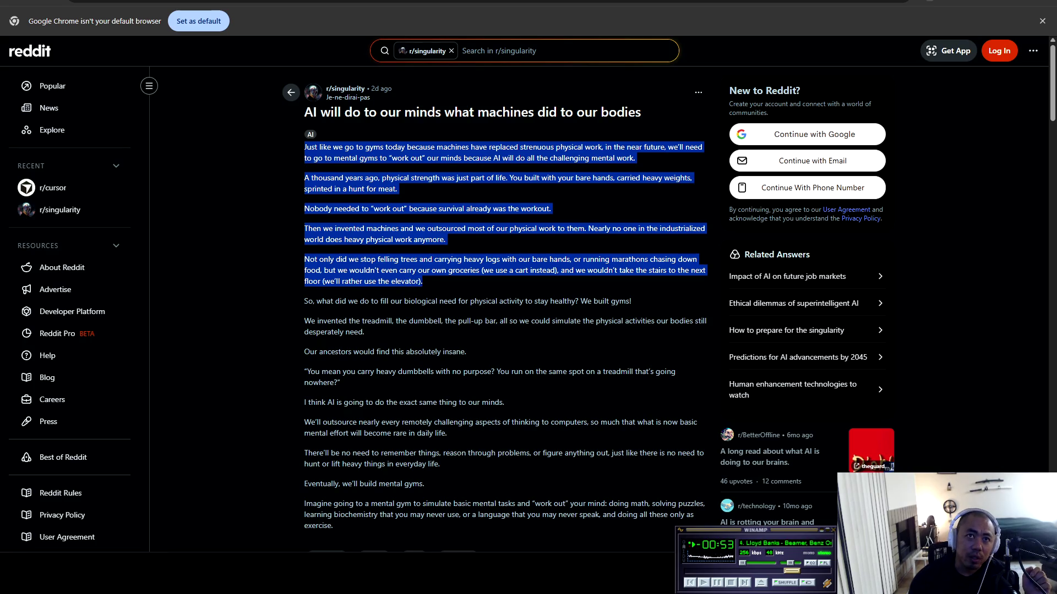
mouse_move(423, 281)
mouse_down()
mouse_move(312, 301)
mouse_move(632, 304)
mouse_move(340, 332)
mouse_move(318, 321)
mouse_move(699, 320)
mouse_move(356, 331)
mouse_move(314, 351)
mouse_move(466, 352)
mouse_move(331, 372)
mouse_move(675, 371)
mouse_move(341, 382)
mouse_up()
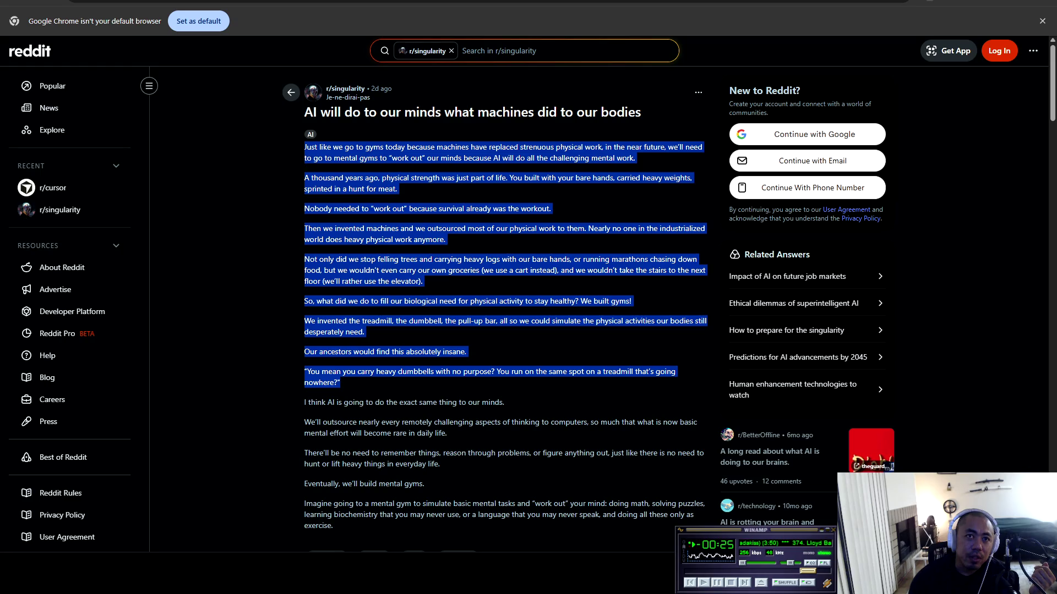
click(340, 383)
scroll(340, 383, down, 2)
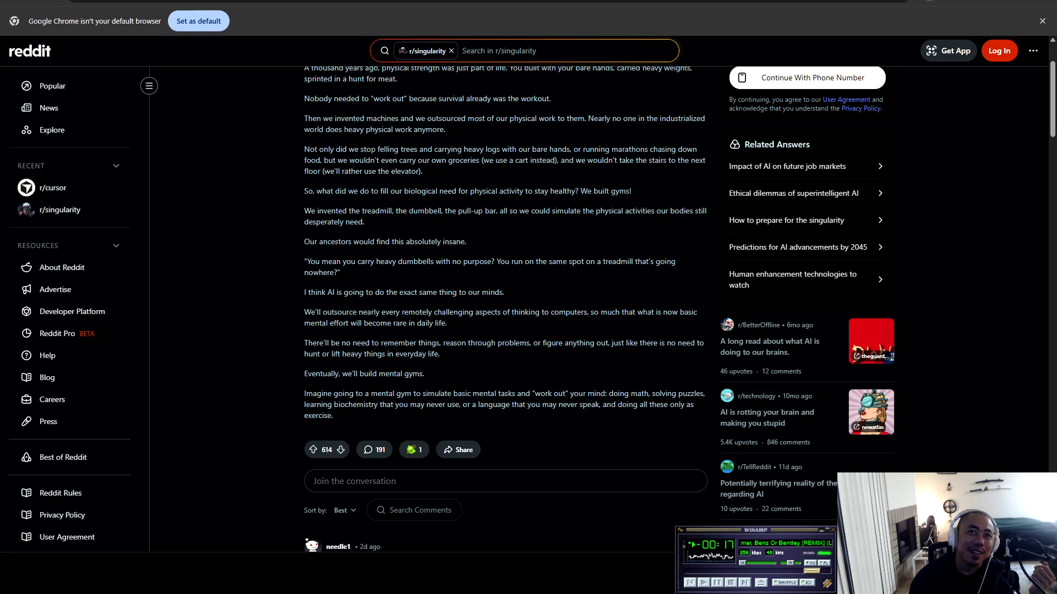
mouse_move(305, 292)
mouse_down()
mouse_move(488, 292)
mouse_move(368, 312)
mouse_move(503, 292)
mouse_move(349, 312)
mouse_move(692, 312)
mouse_move(530, 342)
mouse_move(311, 323)
mouse_move(447, 323)
mouse_move(433, 343)
mouse_move(312, 343)
mouse_move(704, 343)
mouse_move(335, 354)
mouse_move(438, 354)
mouse_move(327, 374)
mouse_move(440, 355)
mouse_move(363, 393)
mouse_move(394, 374)
mouse_move(425, 373)
mouse_move(329, 394)
mouse_move(704, 394)
mouse_move(315, 404)
mouse_move(693, 405)
mouse_move(322, 415)
mouse_move(333, 415)
mouse_up()
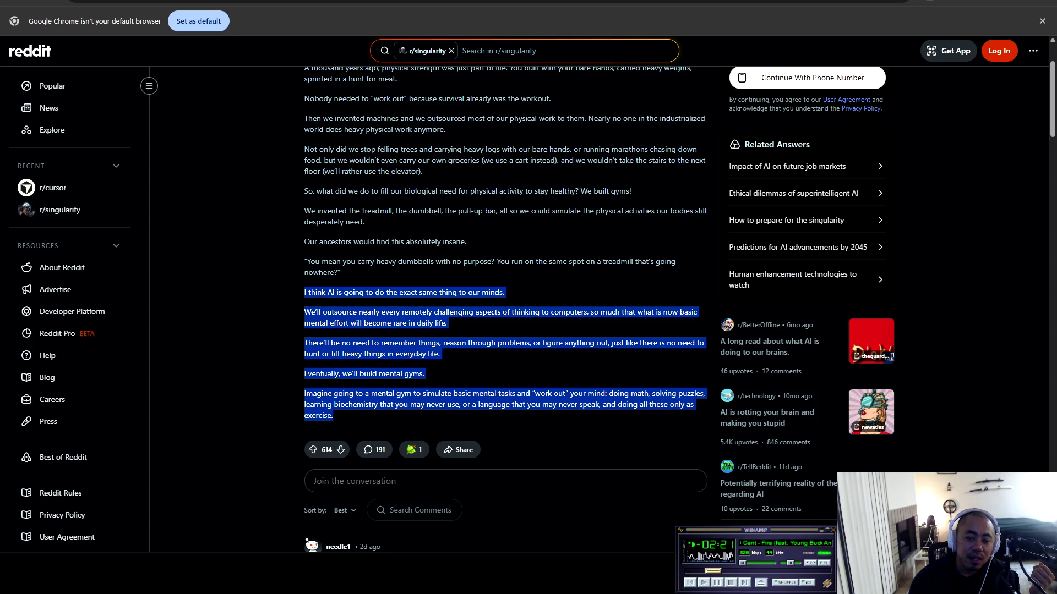
click(333, 415)
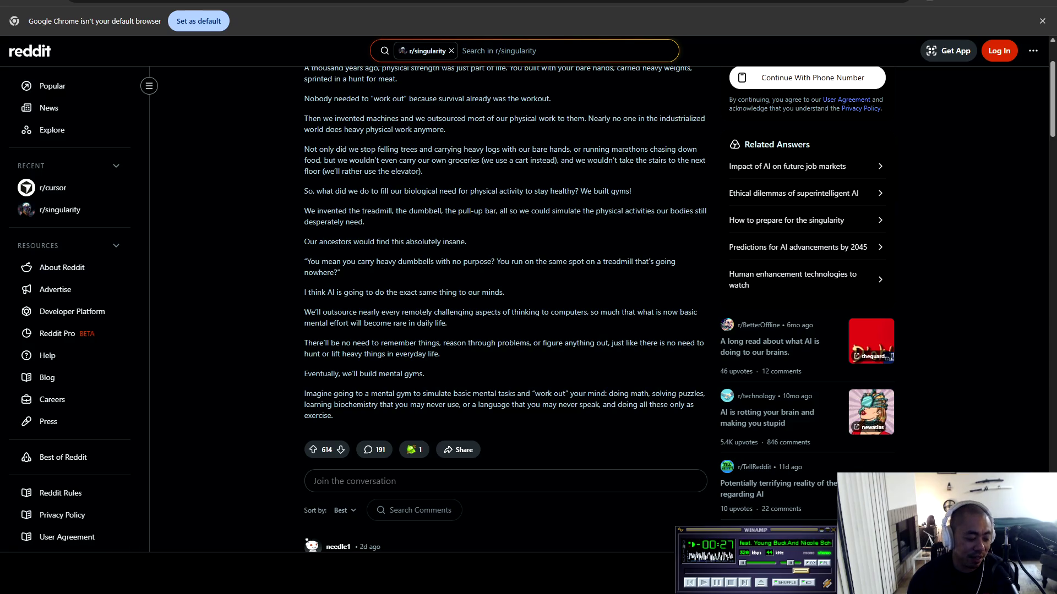
scroll(330, 538, down, 3)
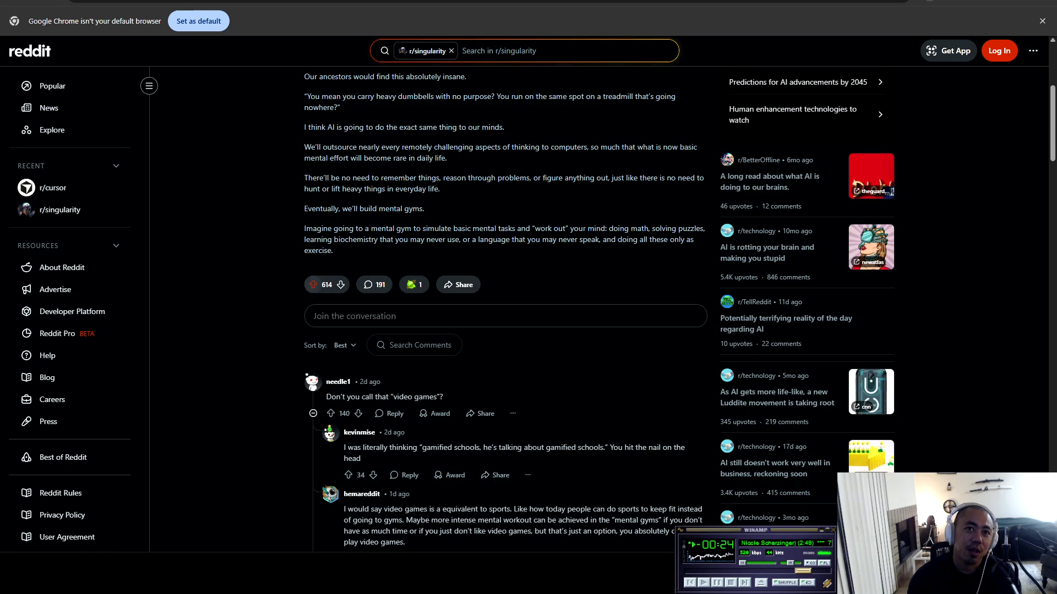
Read down the comments, highlight the 'schools are mental gyms' comment, then go back to the feed
scroll(505, 308, down, 4)
scroll(505, 308, down, 2)
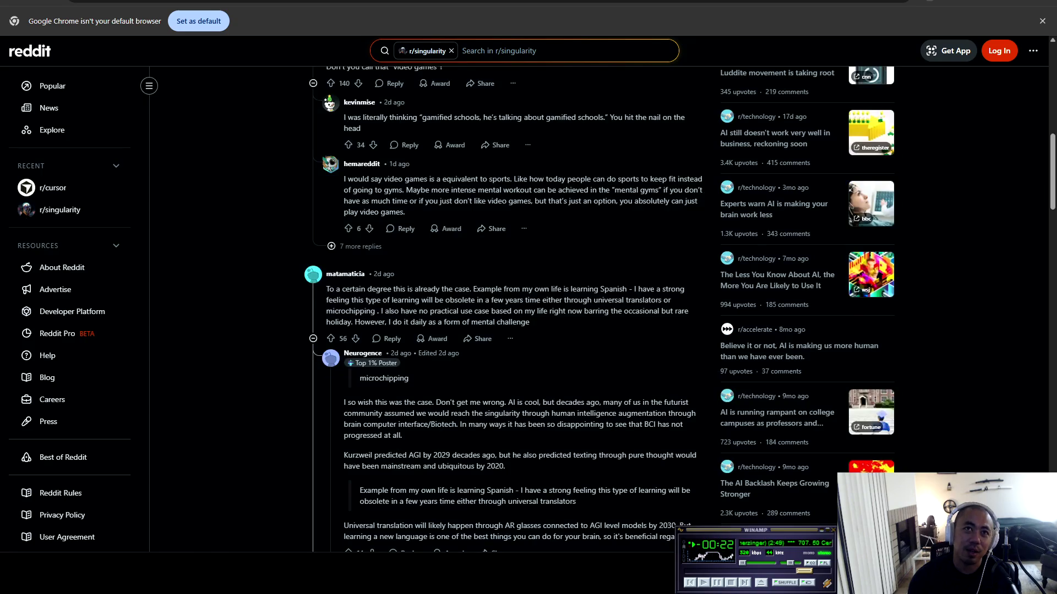
scroll(506, 309, down, 3)
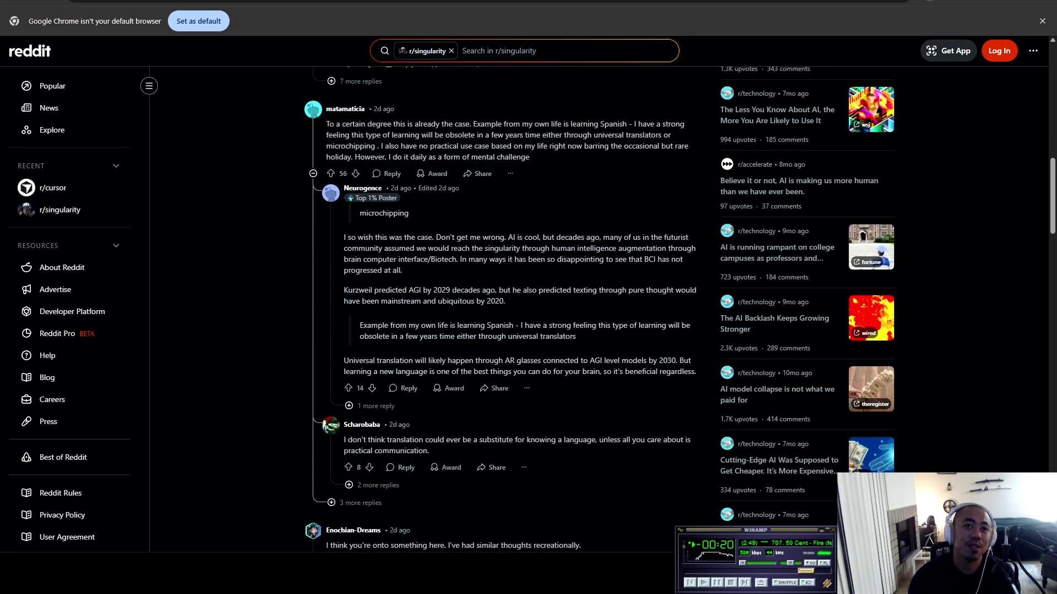
scroll(506, 308, down, 4)
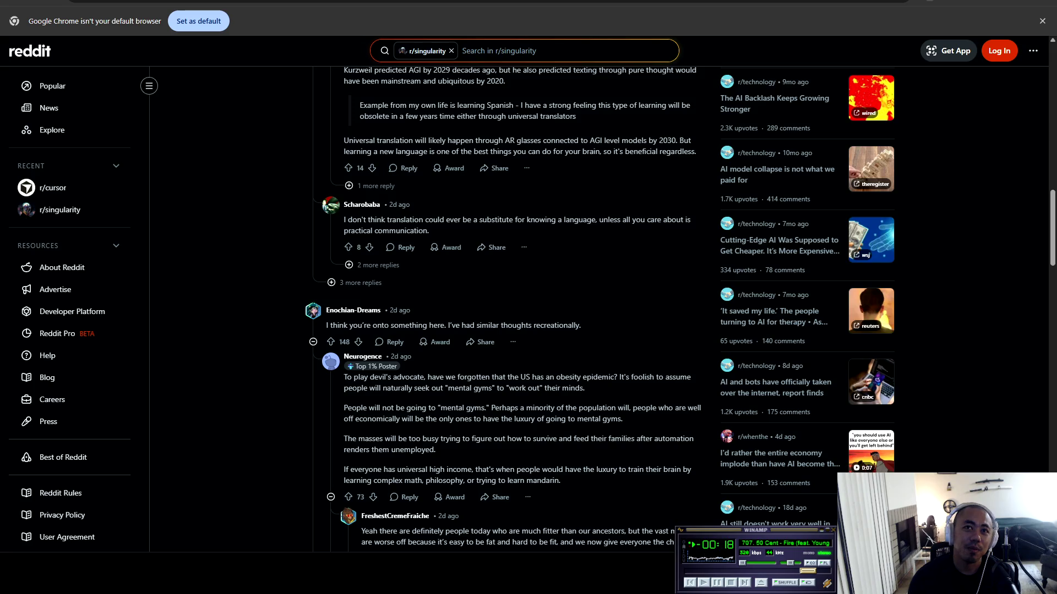
scroll(505, 308, down, 3)
scroll(505, 308, down, 5)
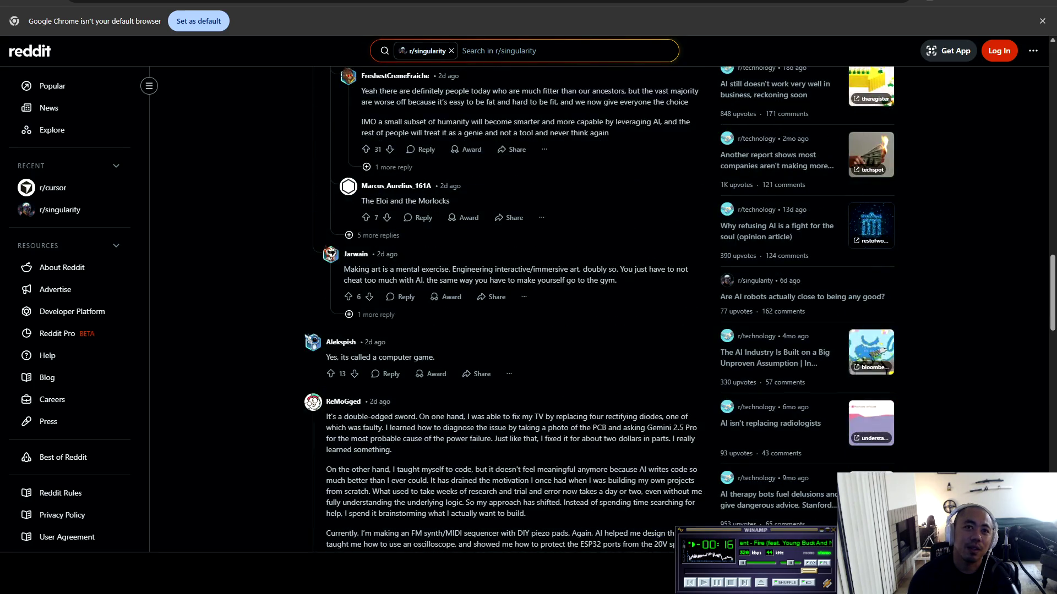
scroll(506, 308, down, 3)
scroll(506, 308, down, 8)
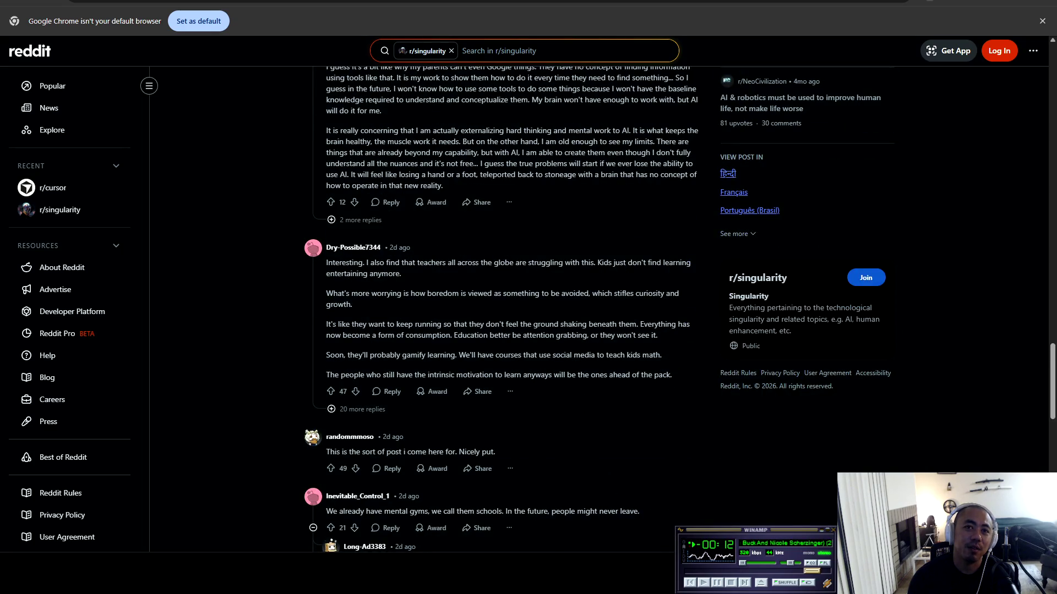
scroll(505, 308, down, 3)
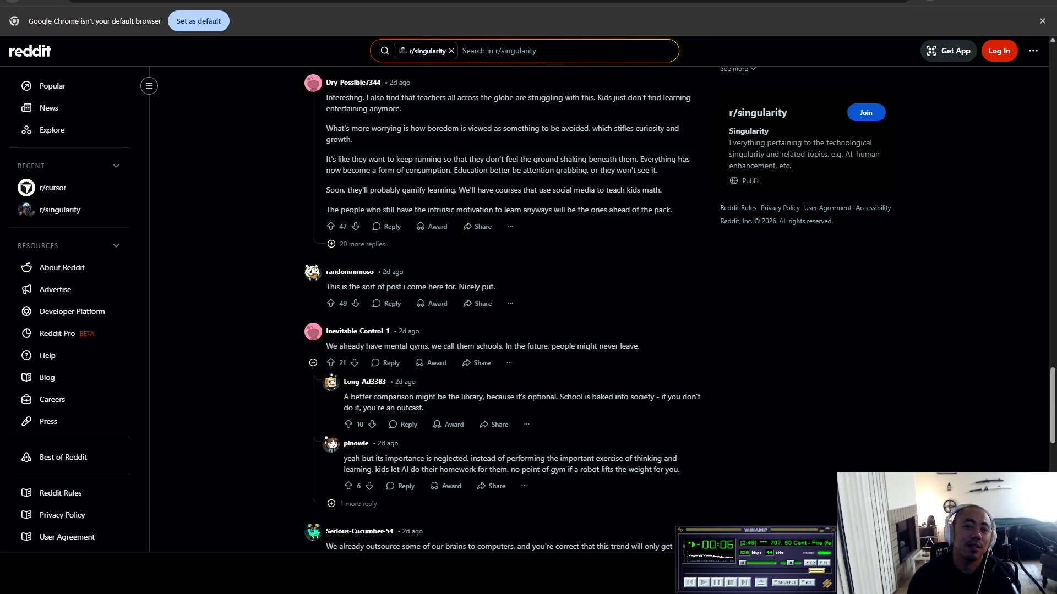
drag(306, 327, 639, 347)
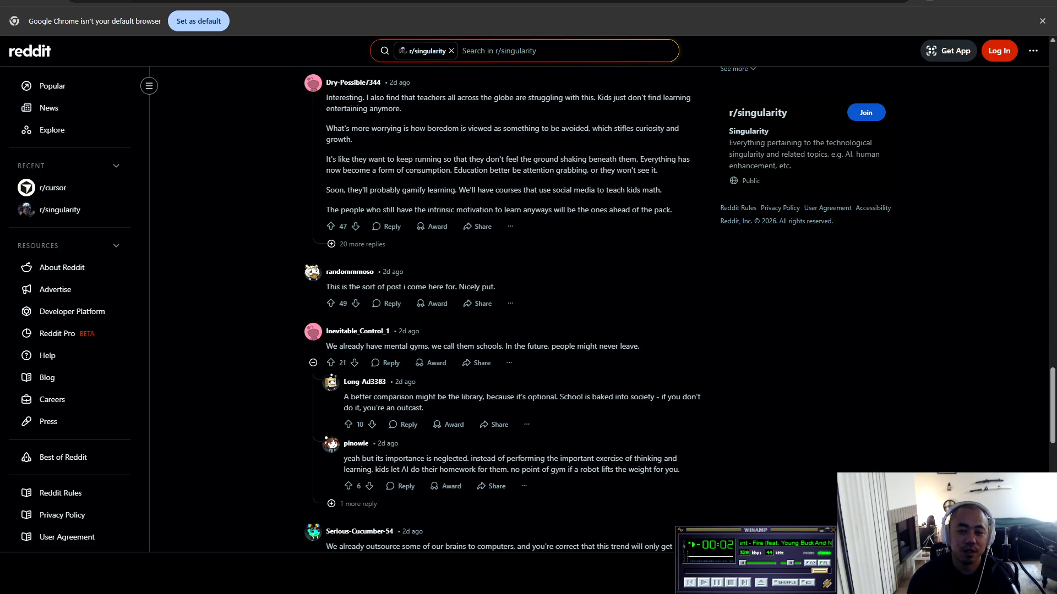
key(alt+Left)
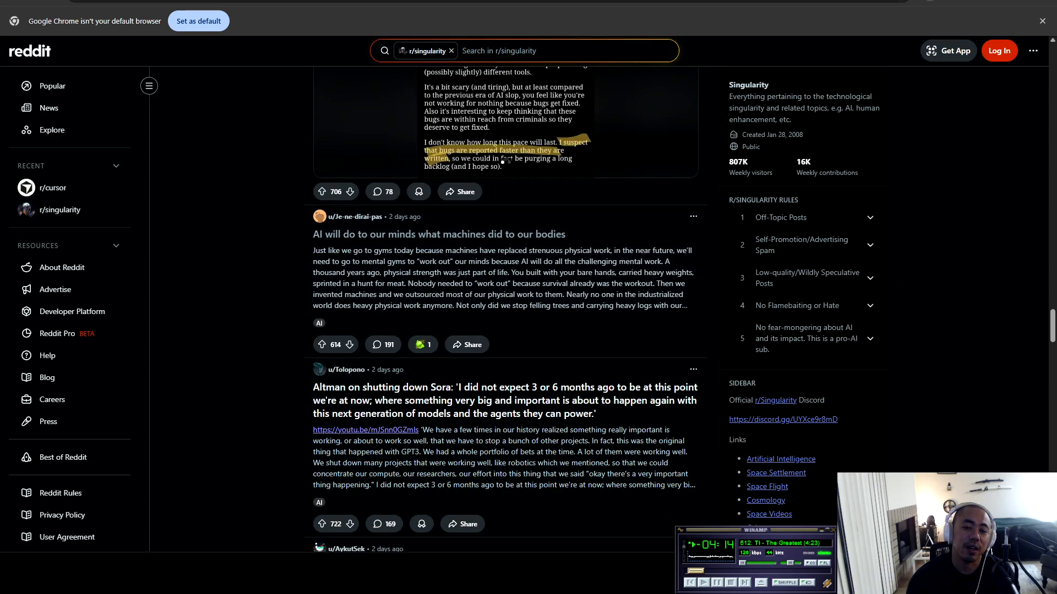
Scroll the r/singularity feed down to the autoplaying 'Paper smartphone' short-film post
scroll(504, 308, down, 4)
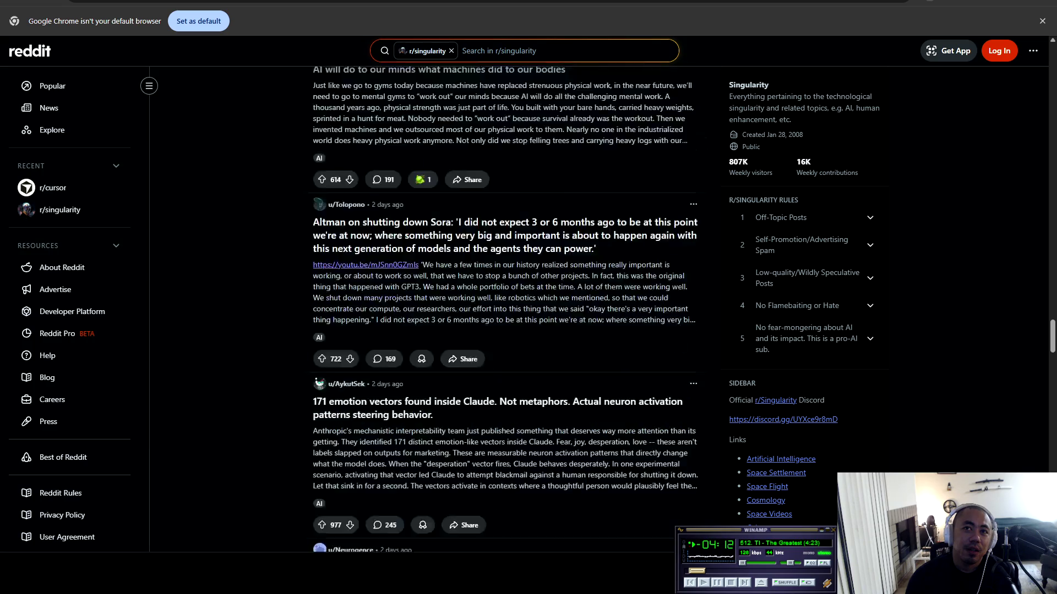
scroll(504, 309, down, 5)
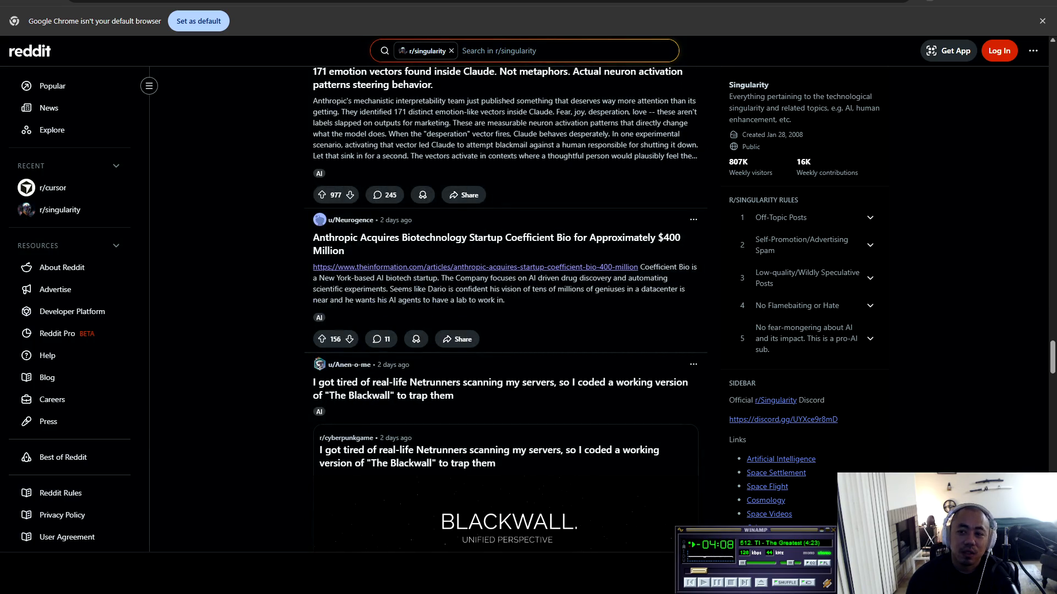
scroll(505, 308, down, 5)
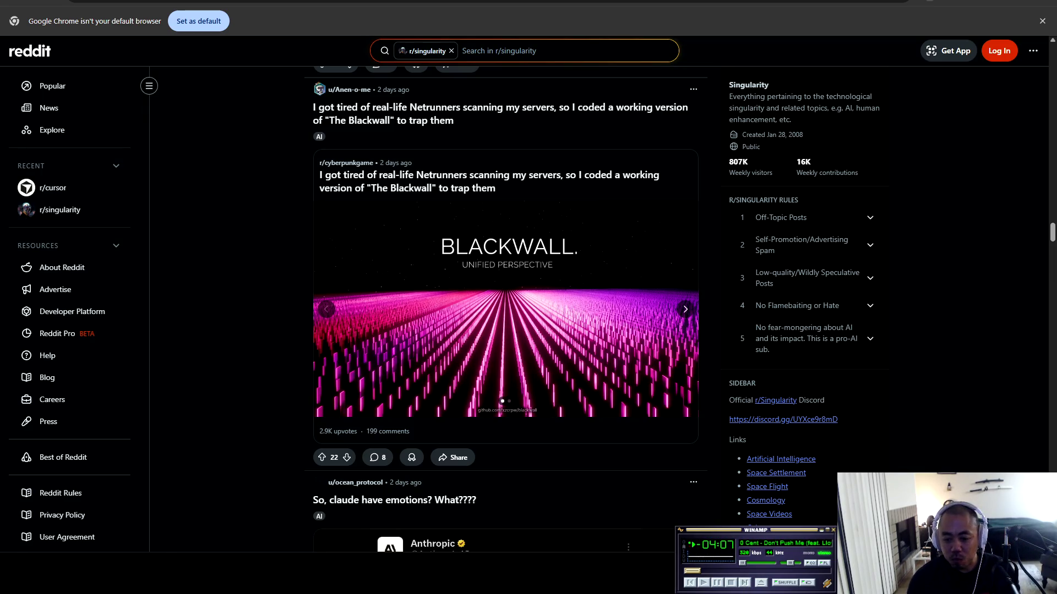
scroll(505, 308, down, 7)
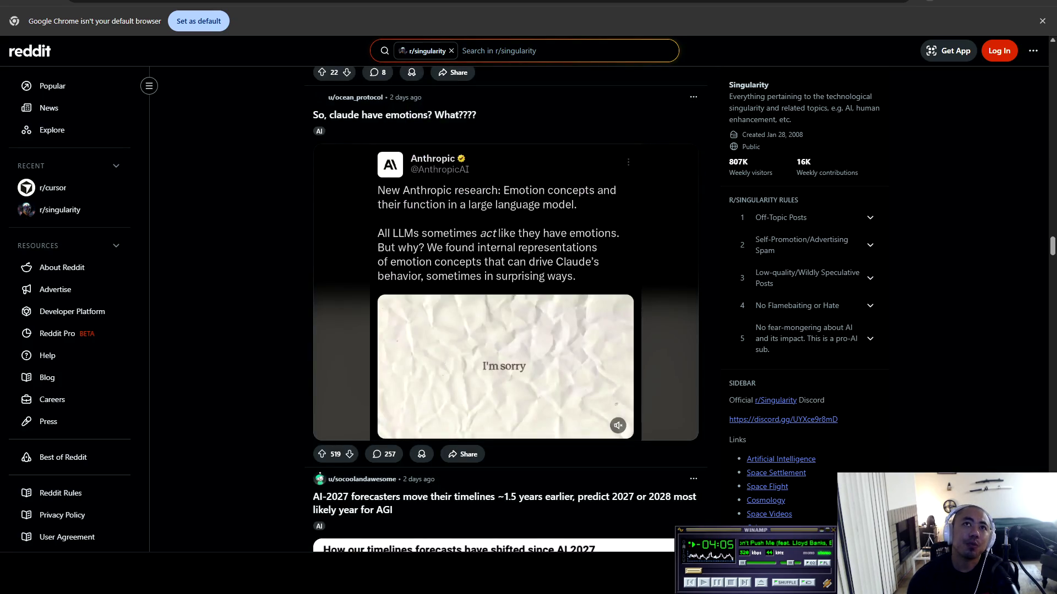
scroll(505, 308, down, 10)
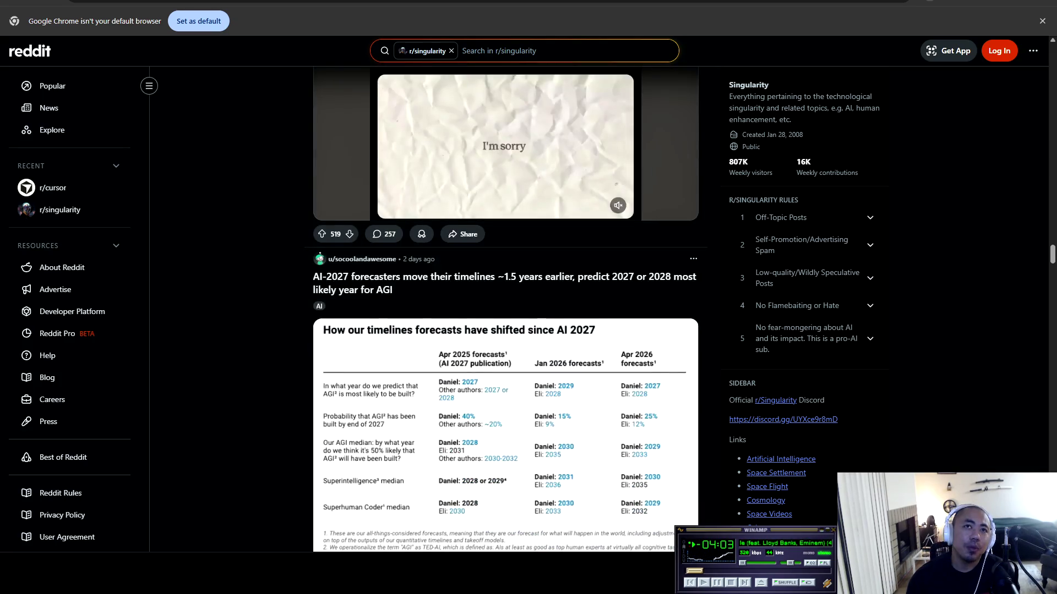
scroll(505, 308, down, 4)
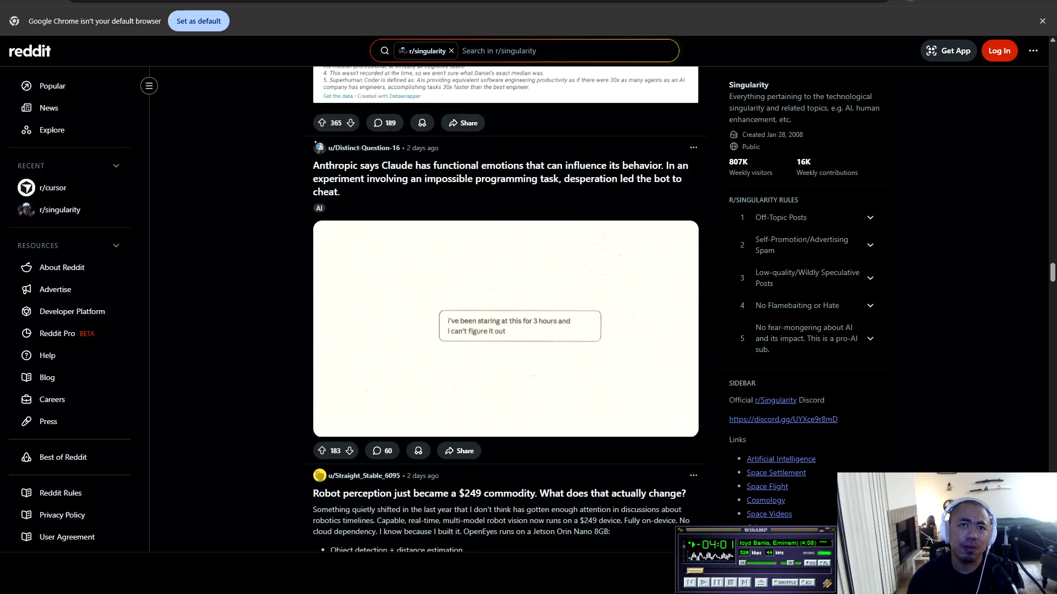
scroll(506, 308, up, 5)
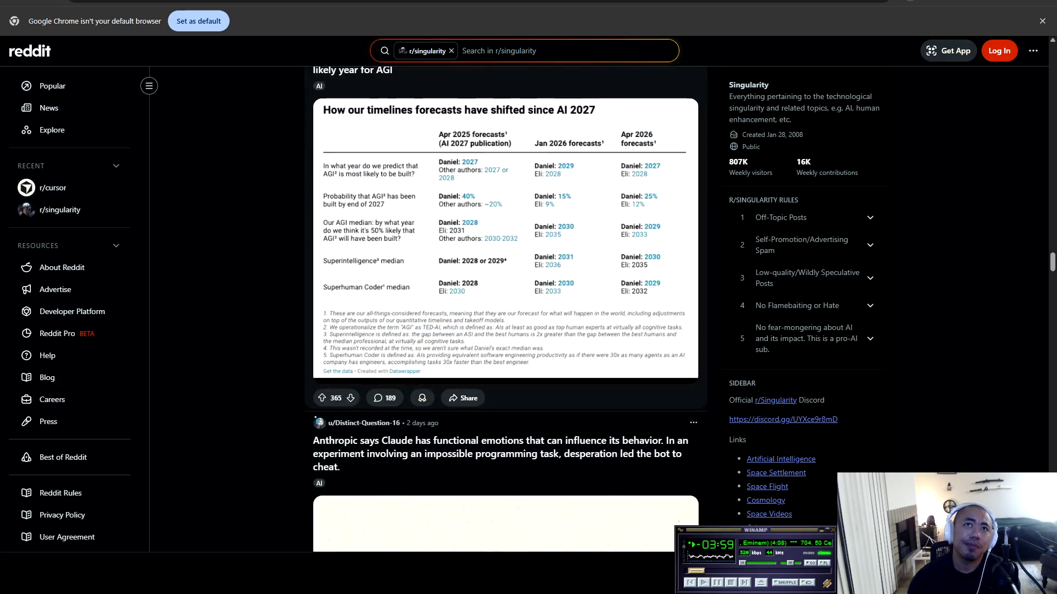
scroll(505, 308, down, 4)
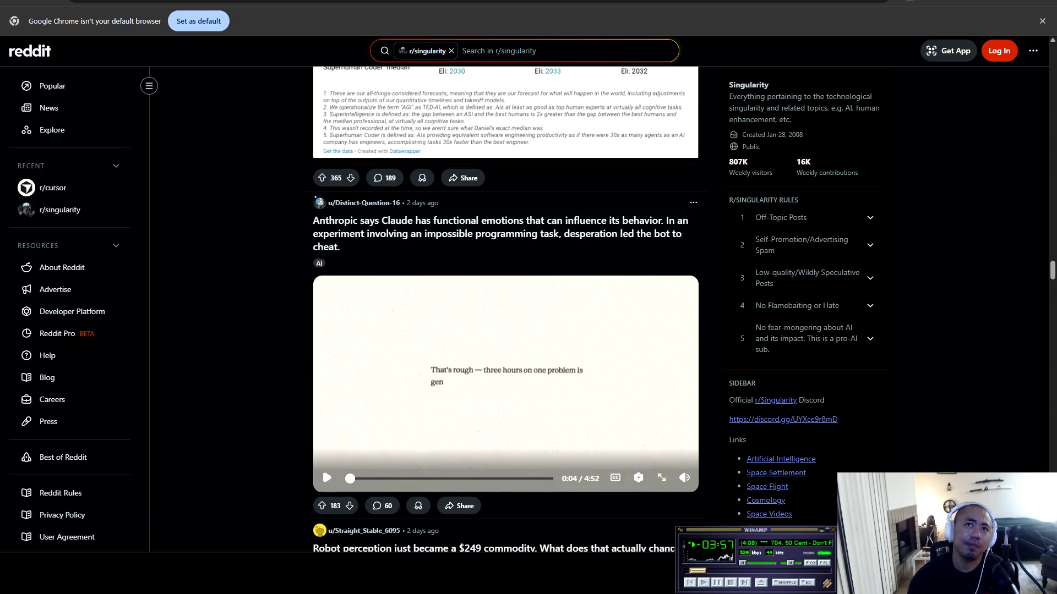
scroll(506, 308, down, 9)
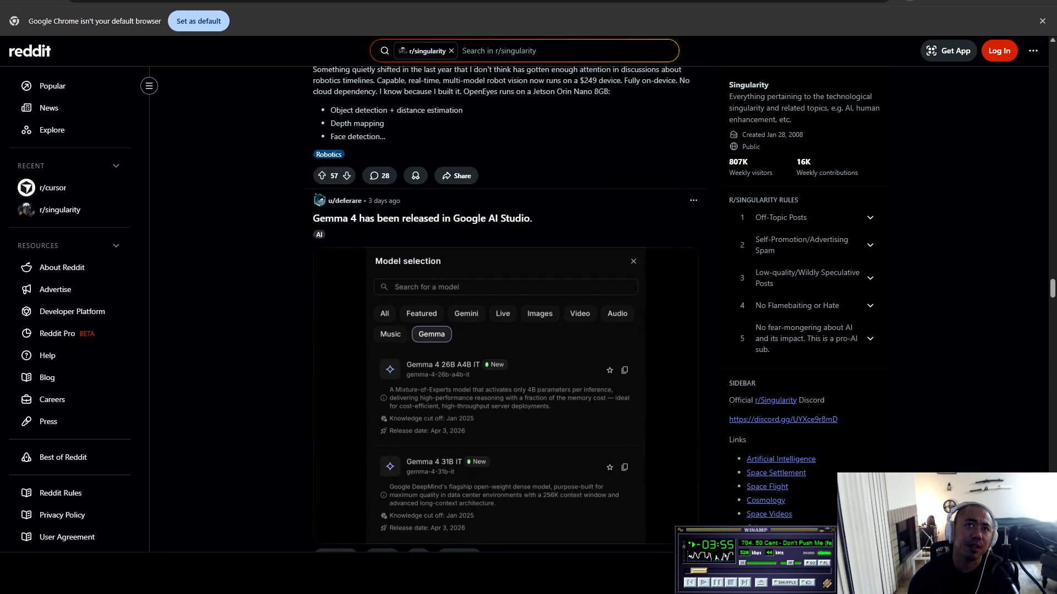
scroll(506, 308, down, 18)
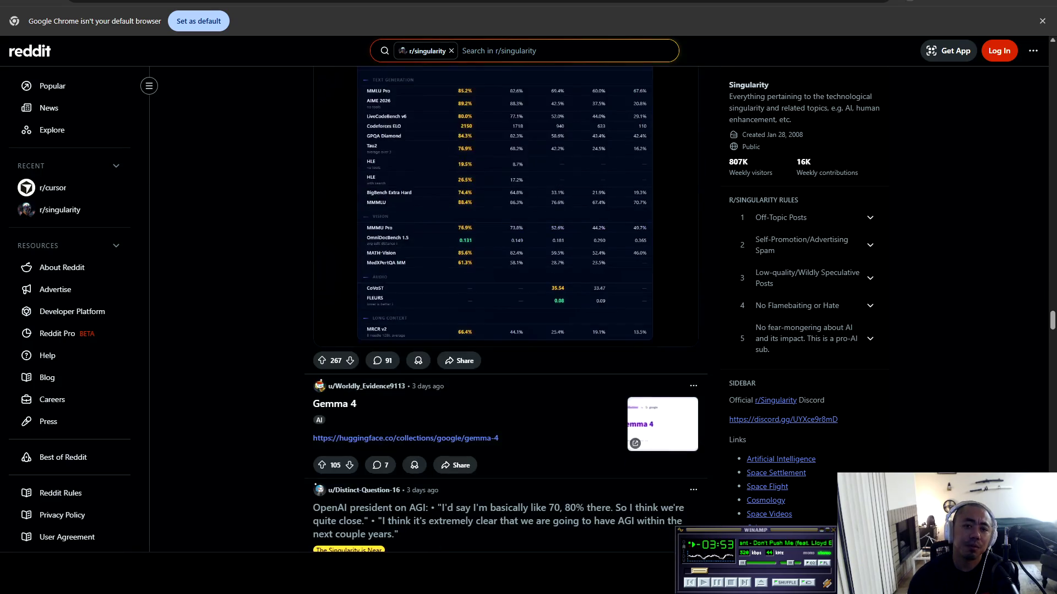
scroll(505, 308, down, 11)
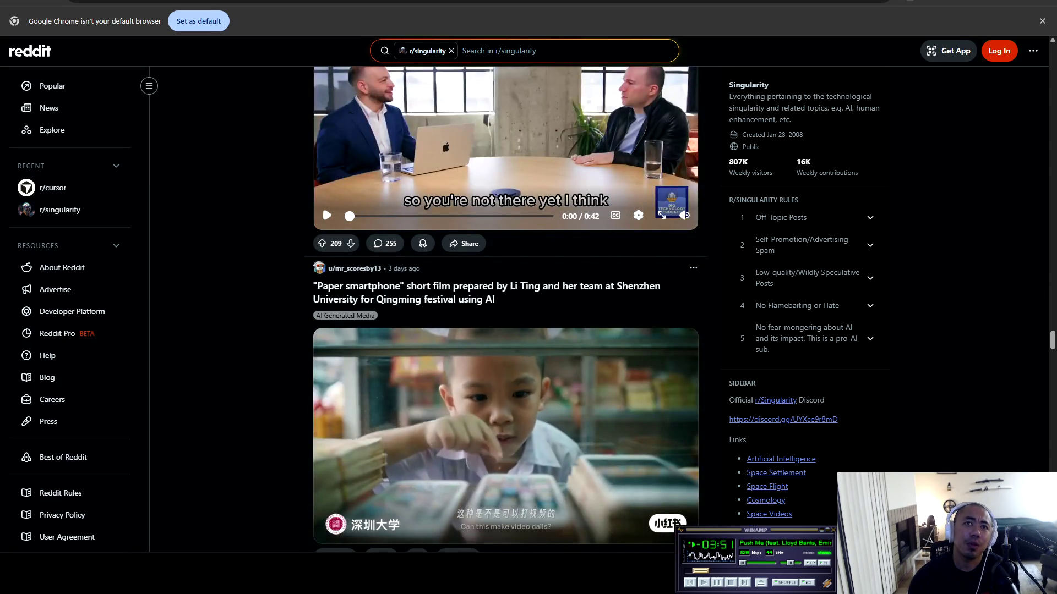
scroll(321, 95, down, 2)
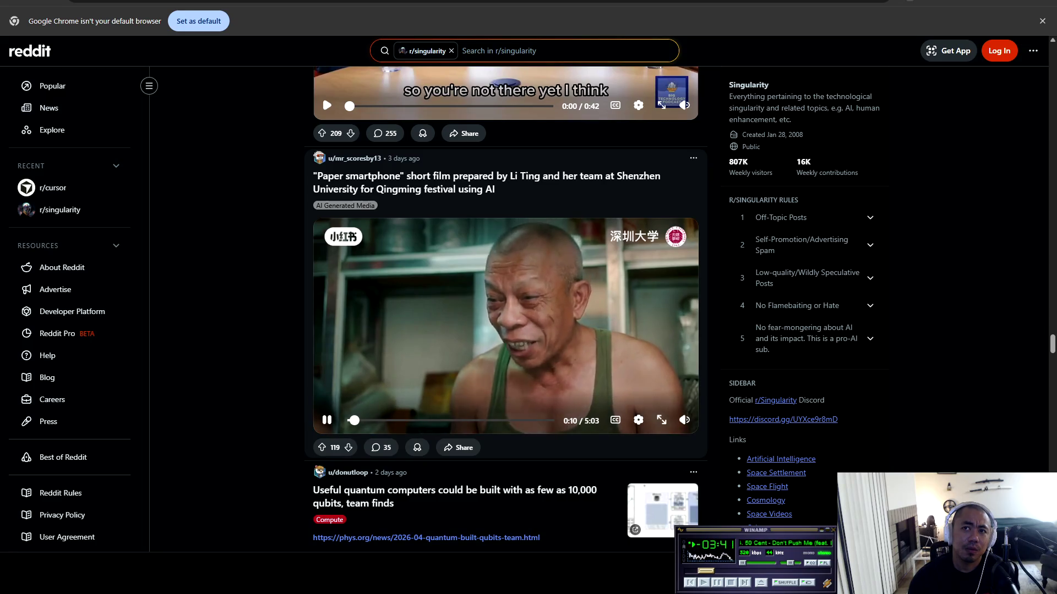
Watch the Paper smartphone film full screen, pausing and resuming it, then exit full screen
key(f)
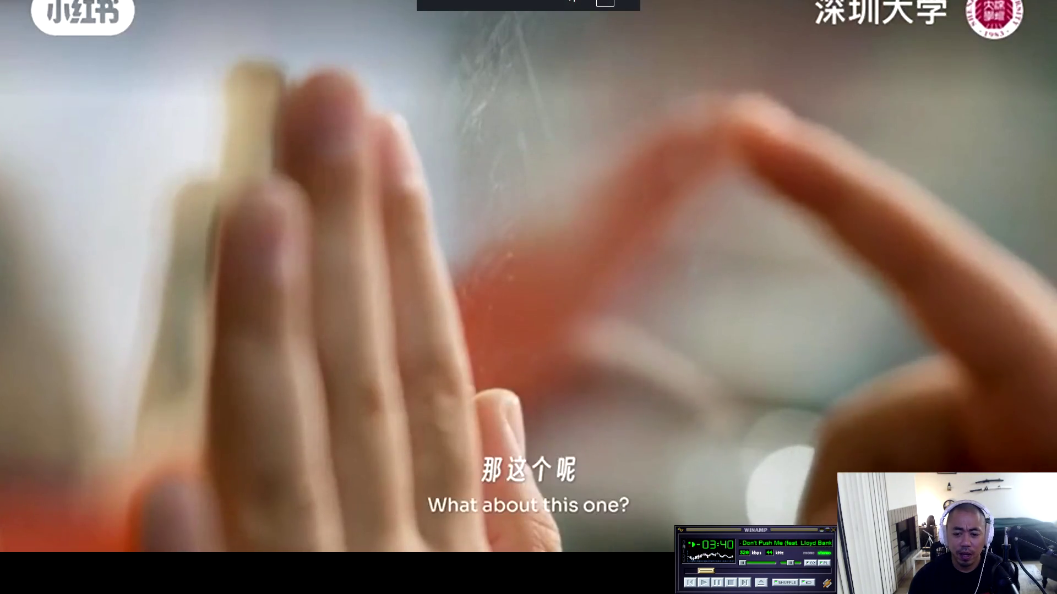
key(space)
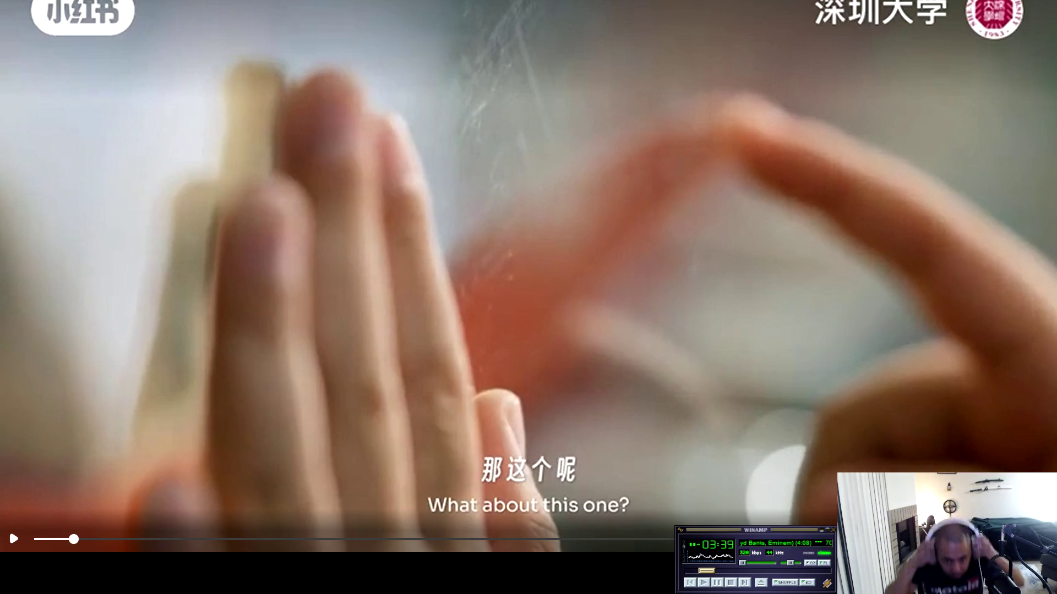
key(space)
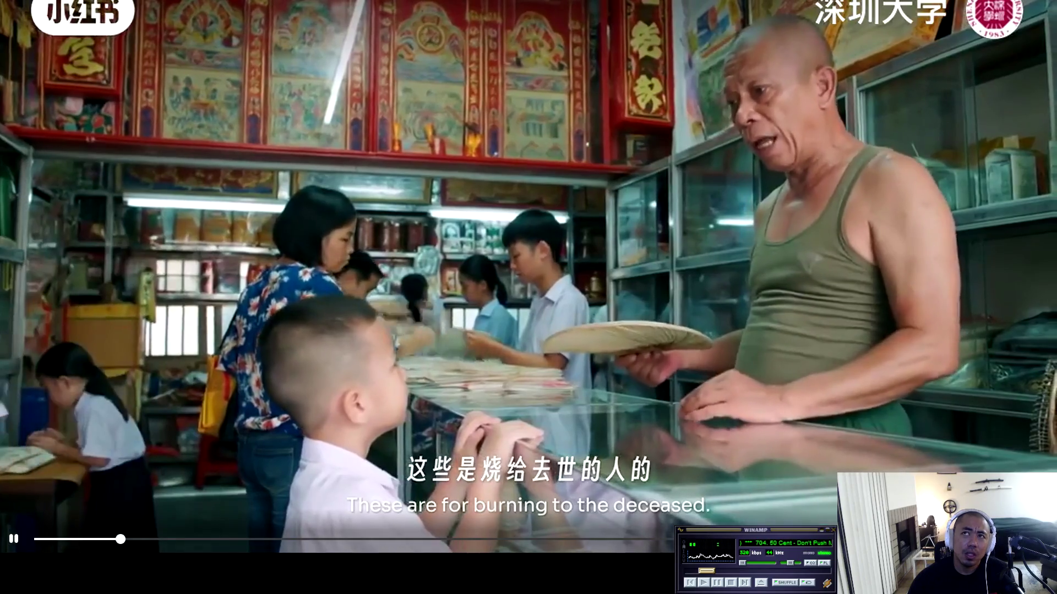
key(Escape)
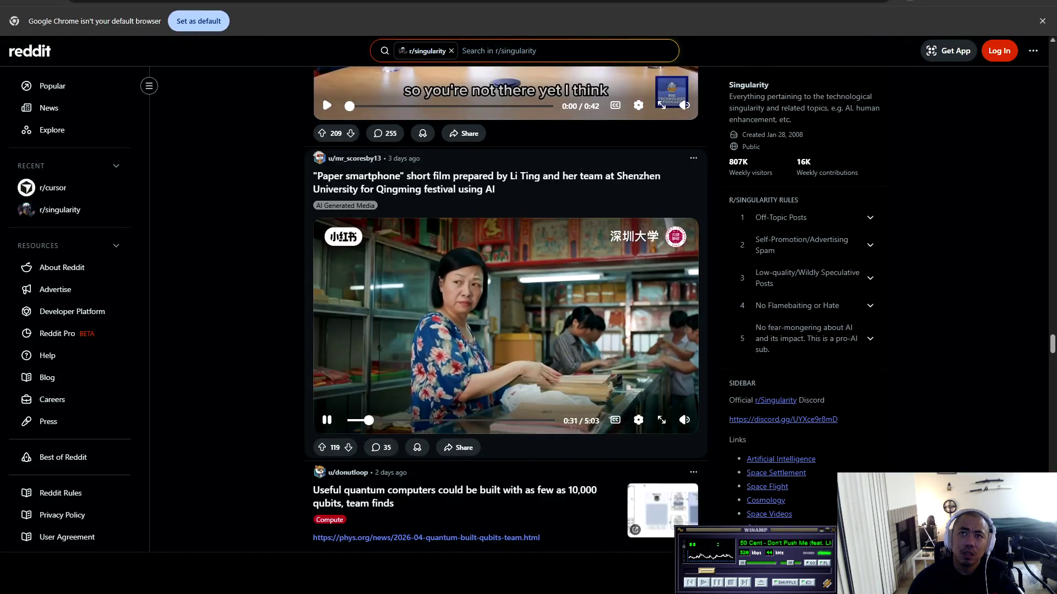
Pause the inline Paper smartphone video, visit its post page and return, then replay it full screen
click(322, 409)
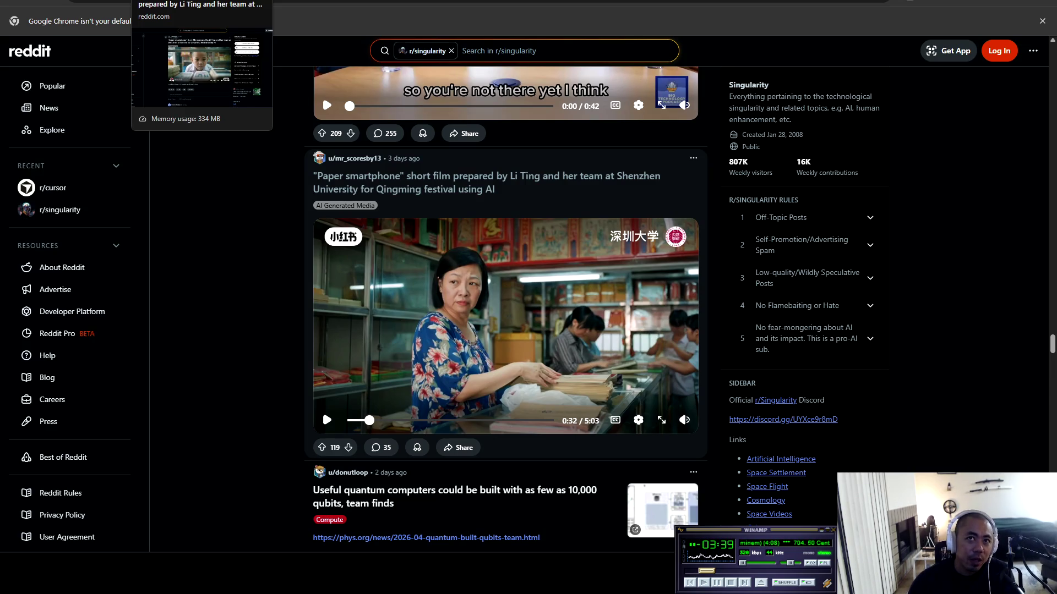
click(322, 409)
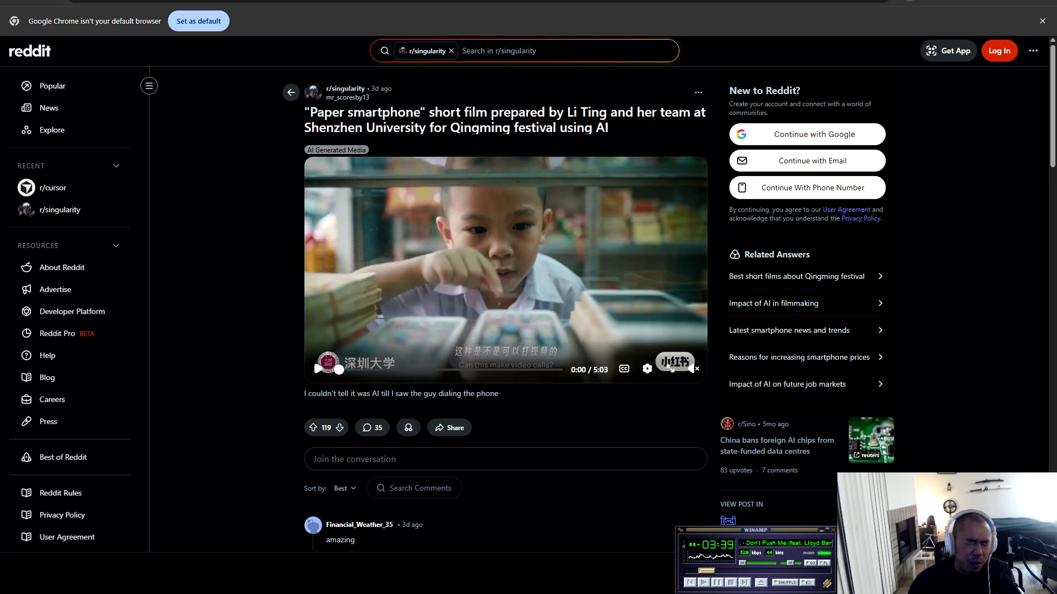
click(291, 92)
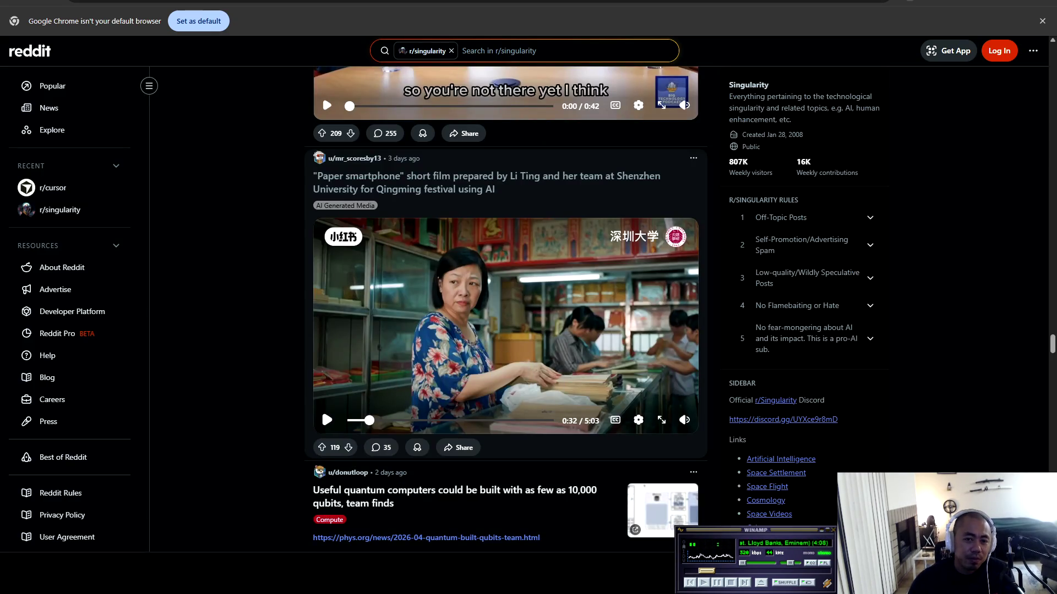
key(f)
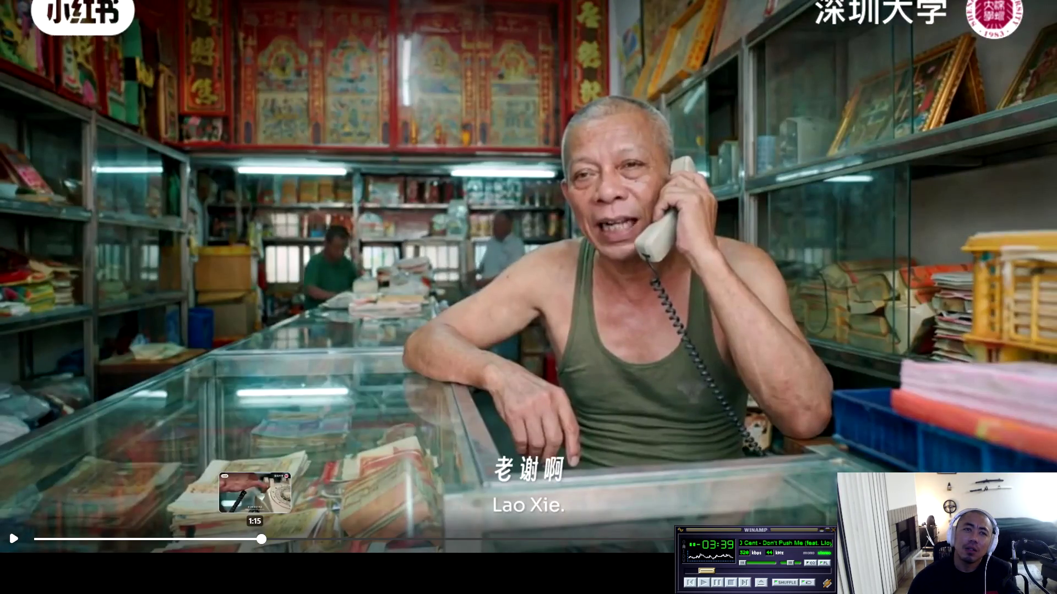
Jump the film back to 1:15 and keep it playing full screen until near its end
click(256, 539)
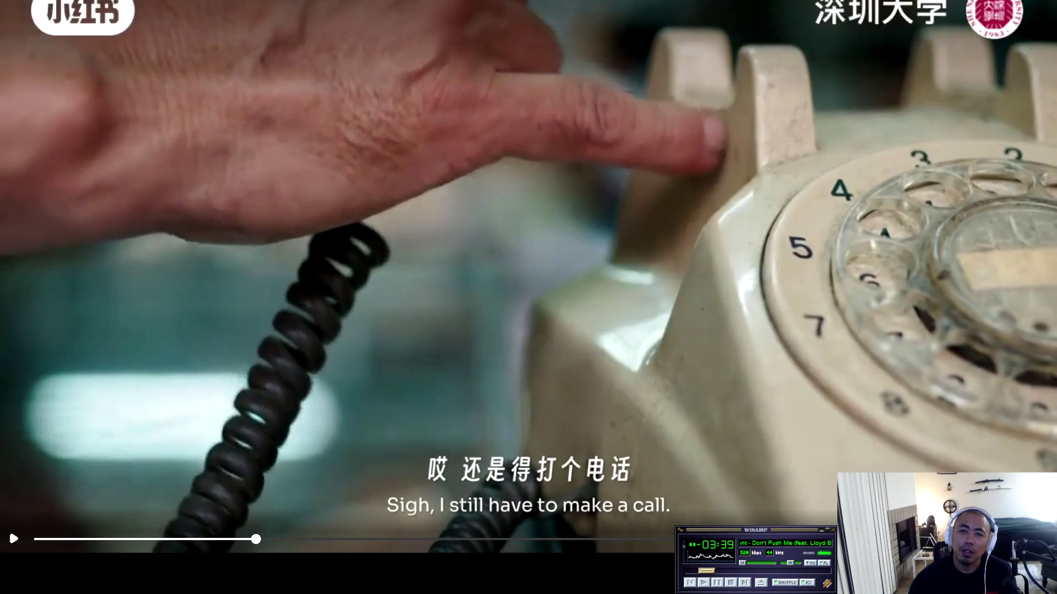
key(space)
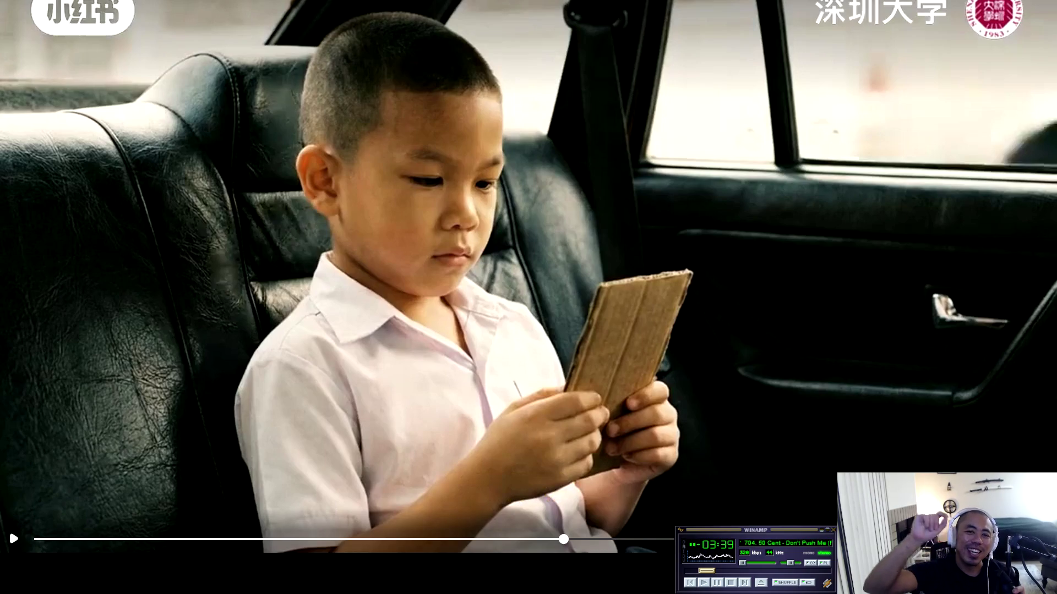
key(space)
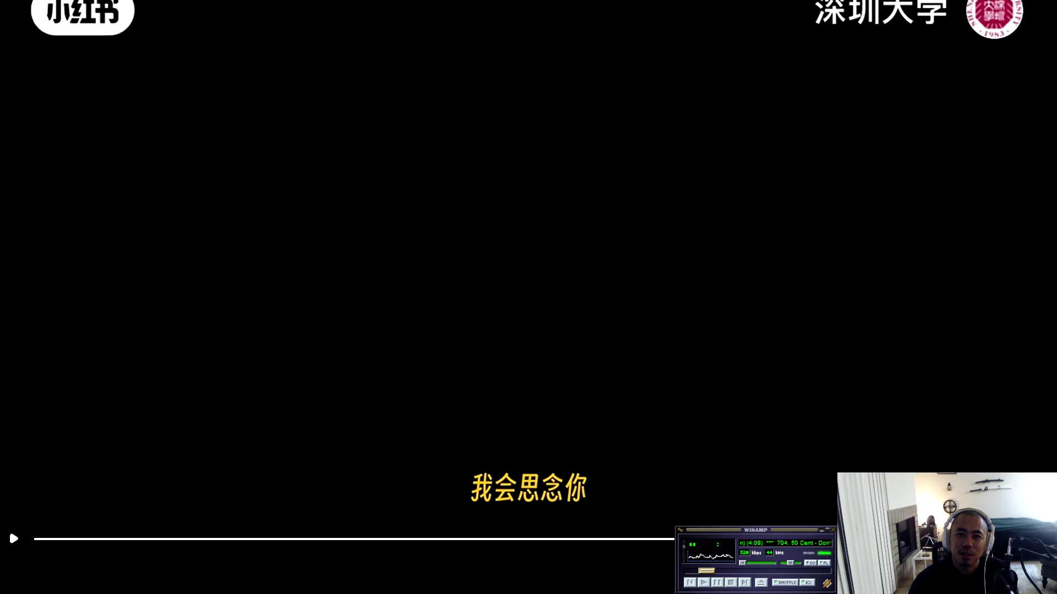
key(Escape)
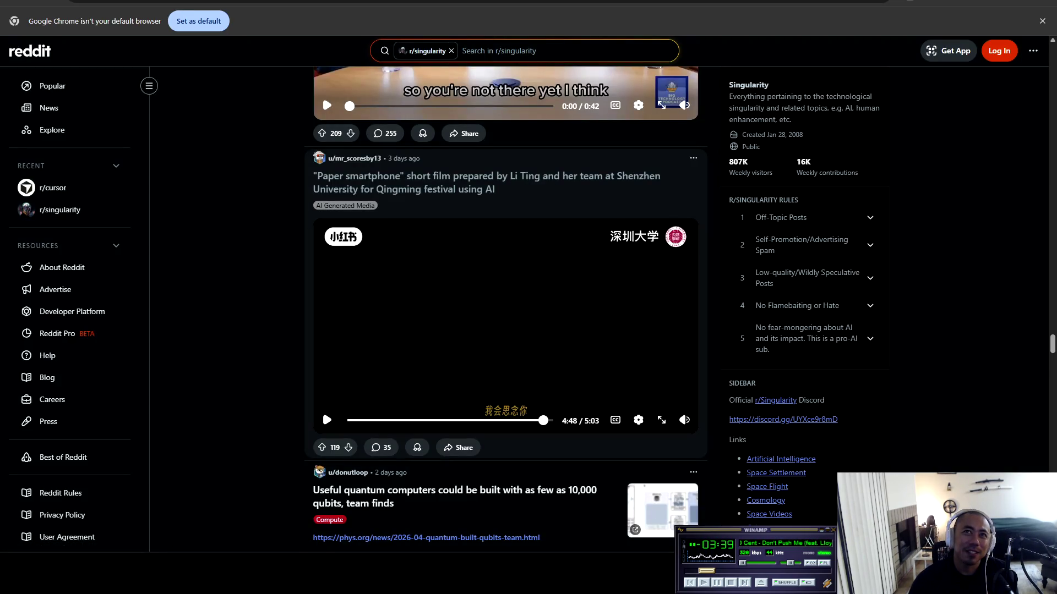
Scroll up and down the r/singularity feed to browse more posts
scroll(322, 410, down, 3)
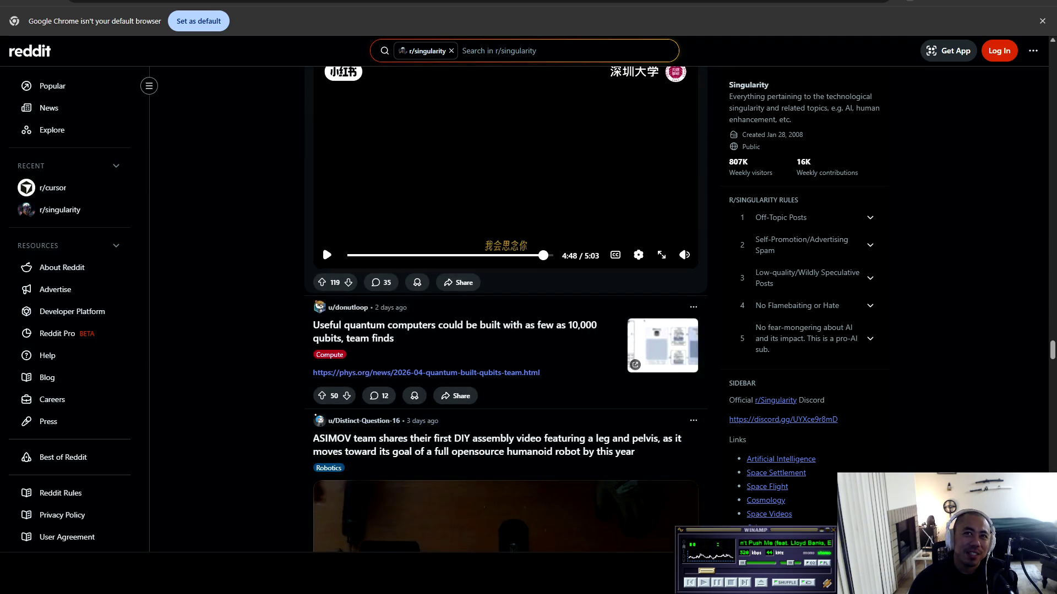
scroll(505, 308, down, 5)
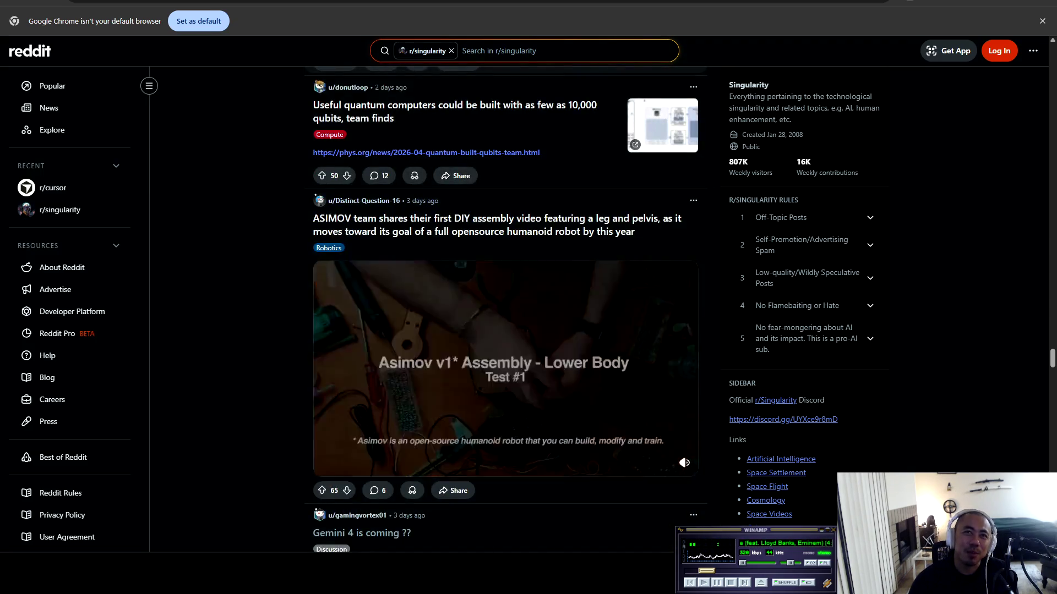
scroll(506, 308, down, 2)
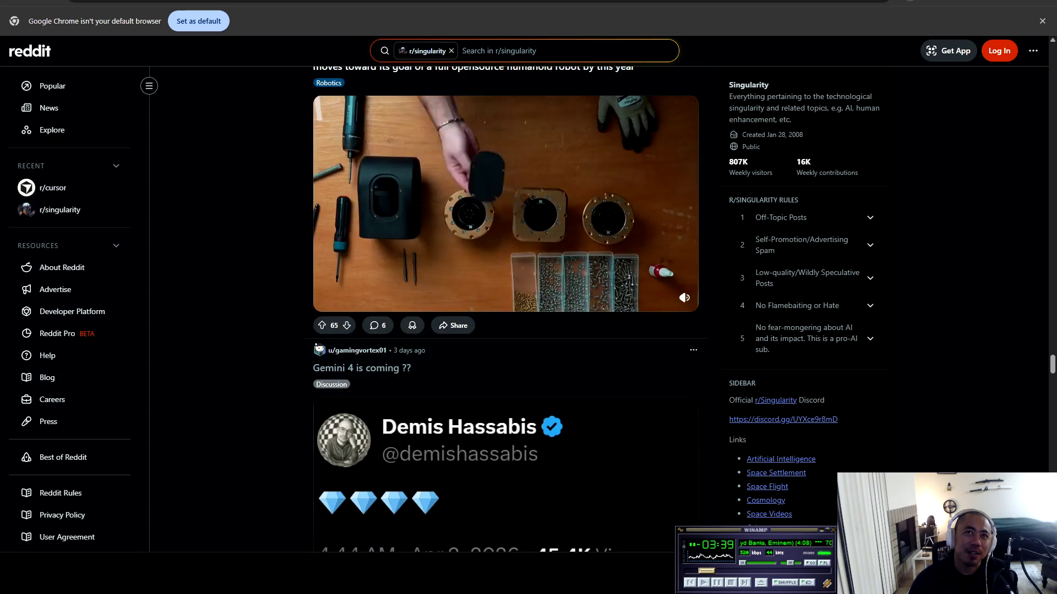
scroll(505, 308, up, 2)
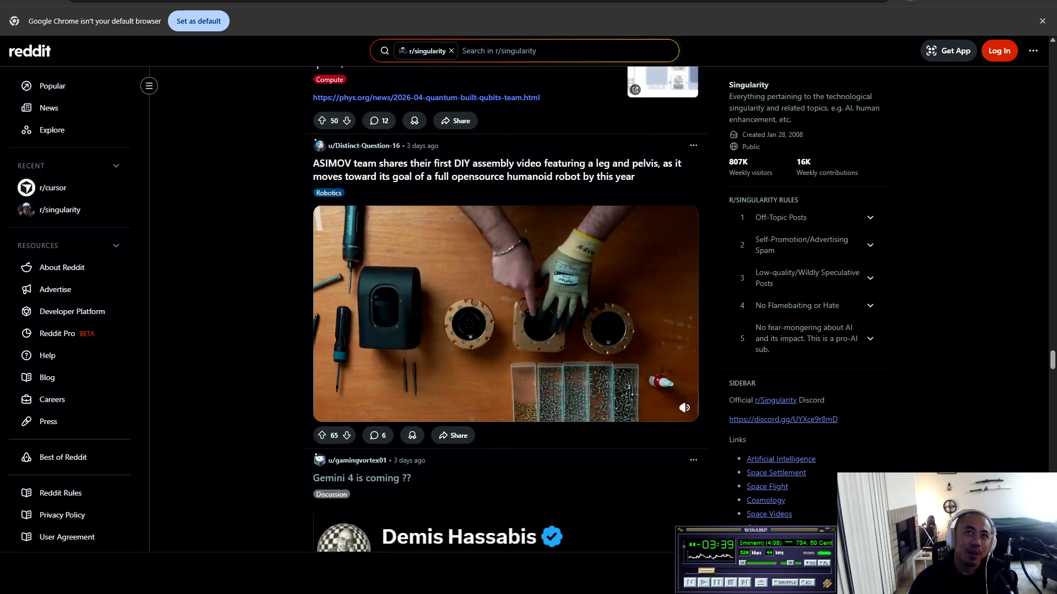
scroll(505, 308, up, 4)
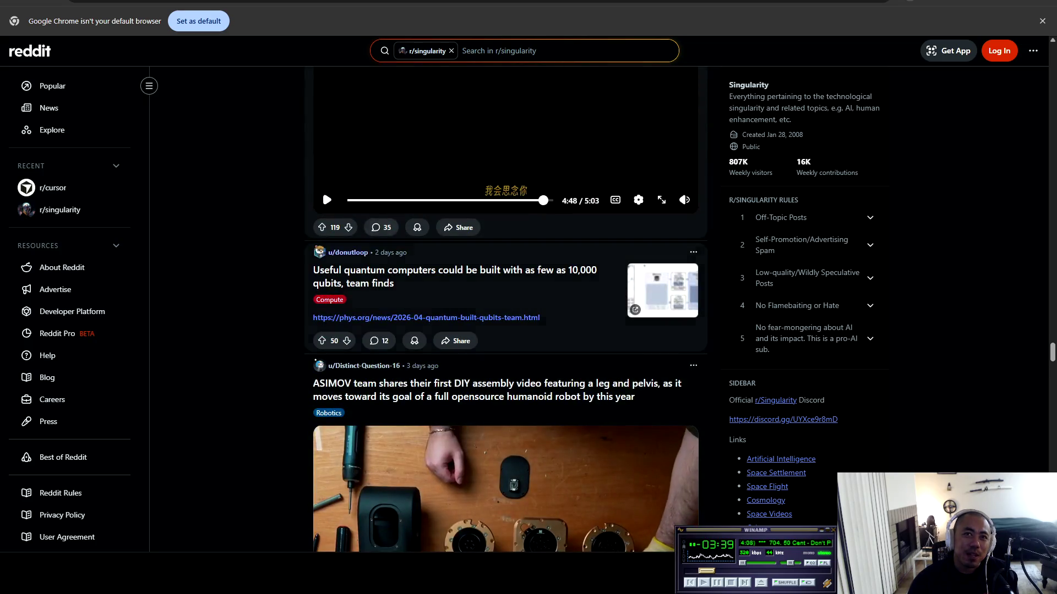
scroll(506, 309, up, 5)
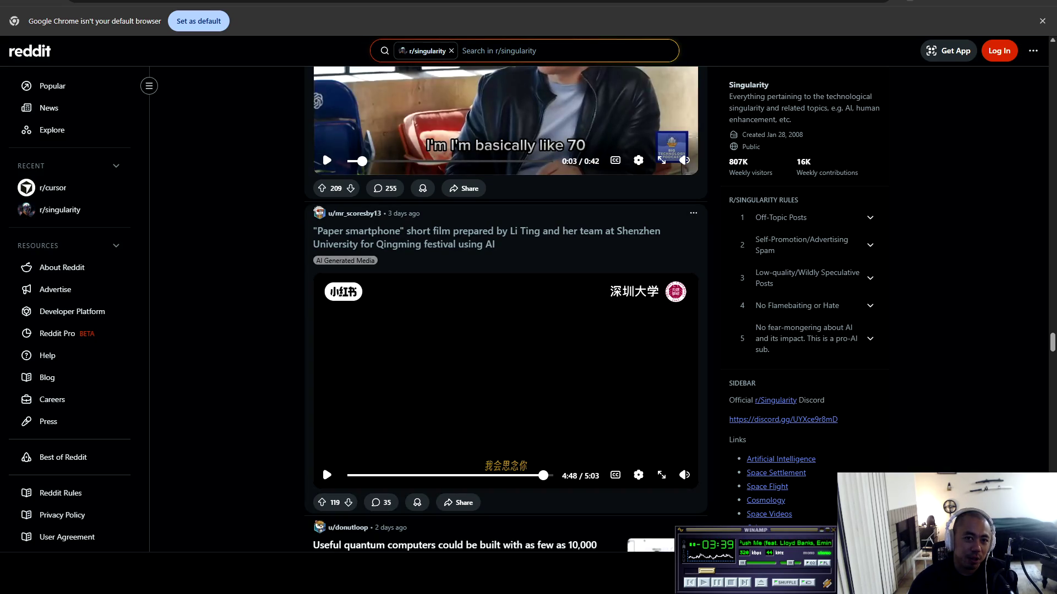
scroll(505, 308, down, 8)
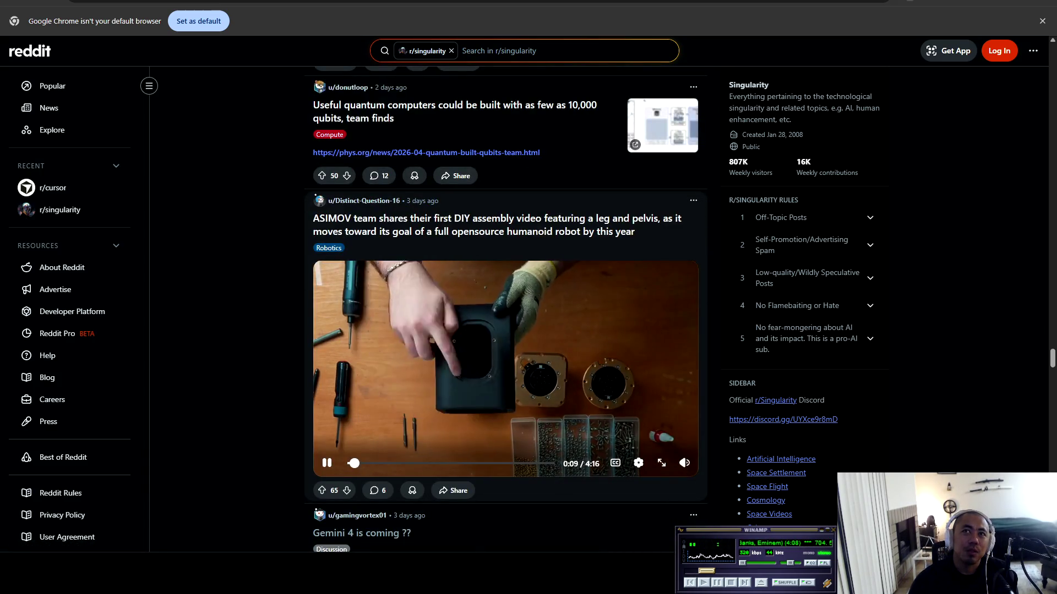
scroll(505, 308, down, 6)
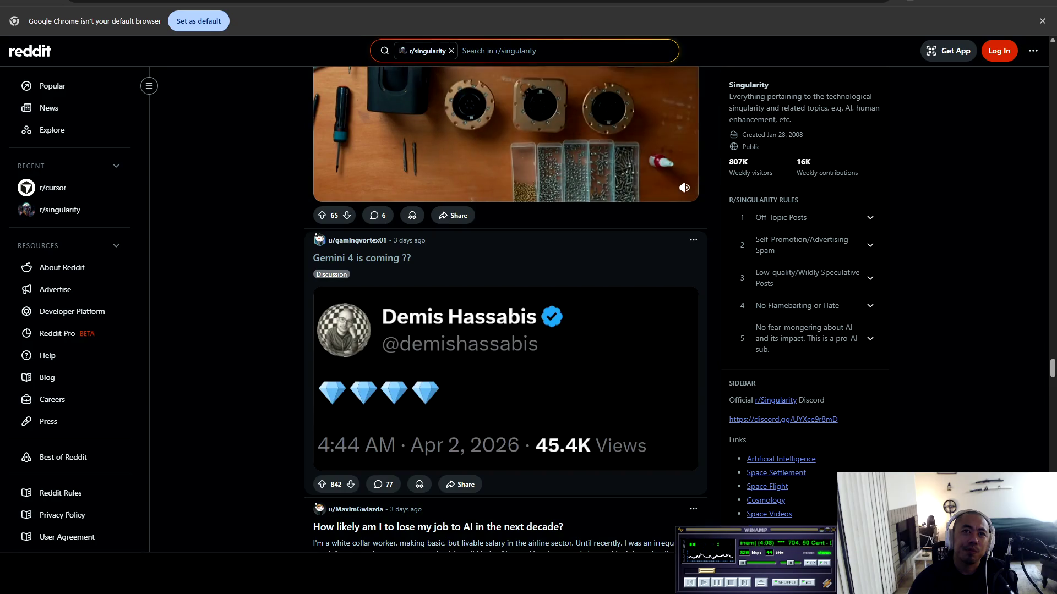
scroll(505, 308, down, 6)
scroll(505, 308, down, 5)
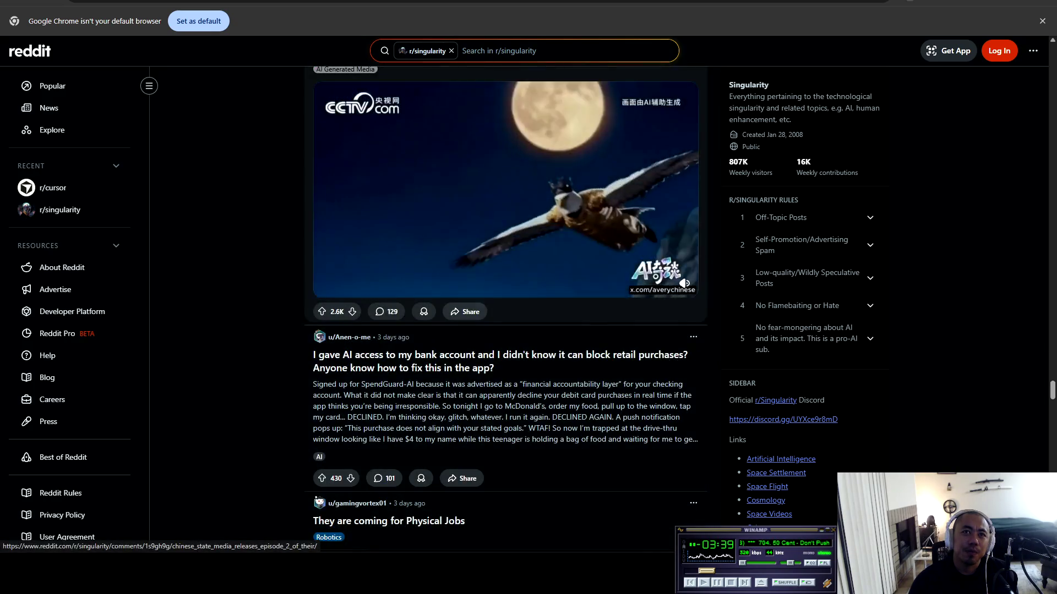
Pause the CCTV eagle video and go back to the r/cursor subreddit
click(322, 273)
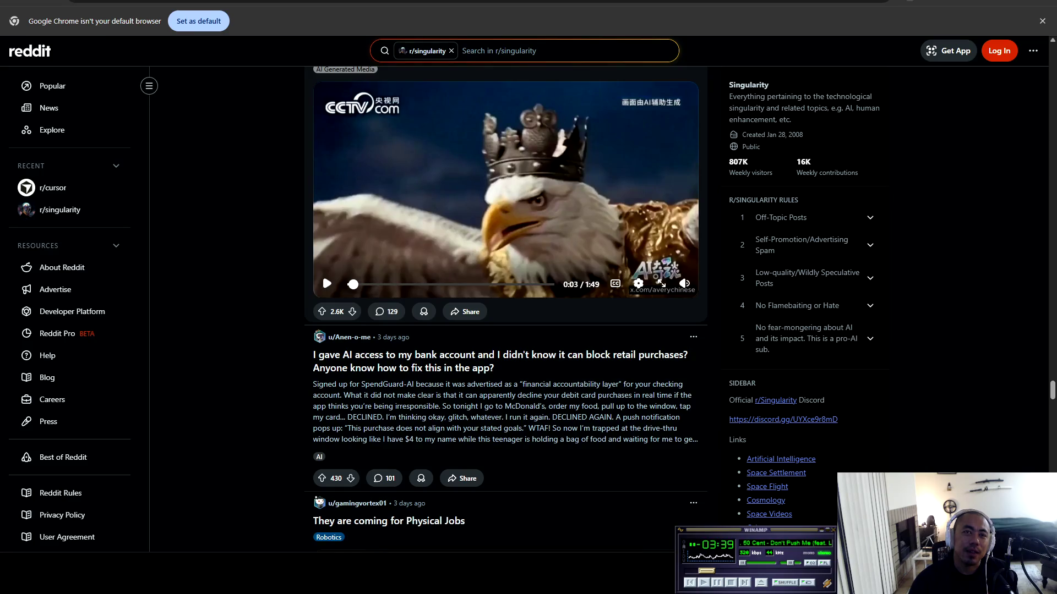
scroll(322, 273, down, 4)
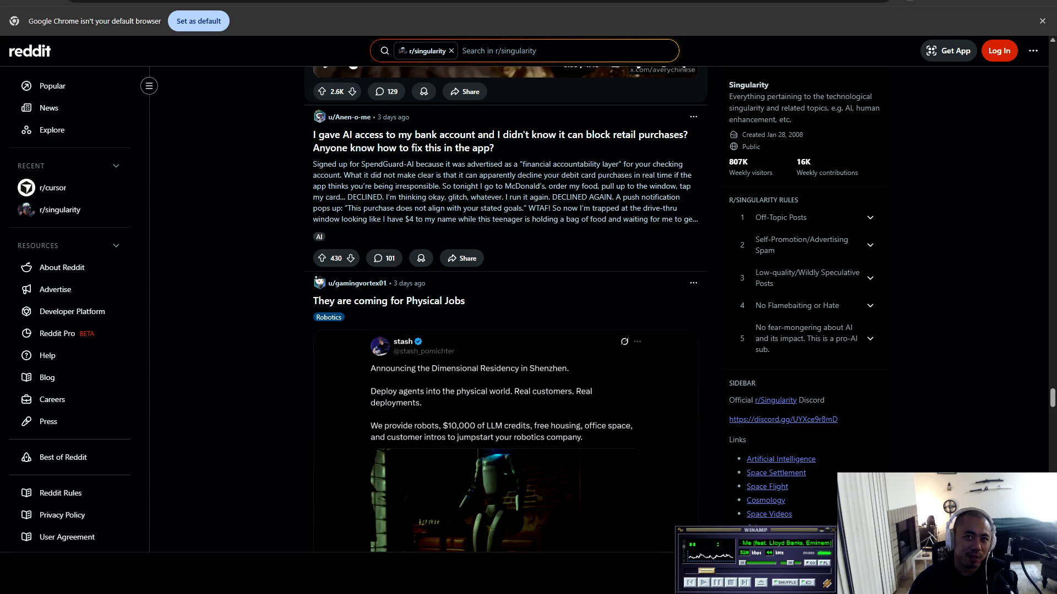
key(alt+Left)
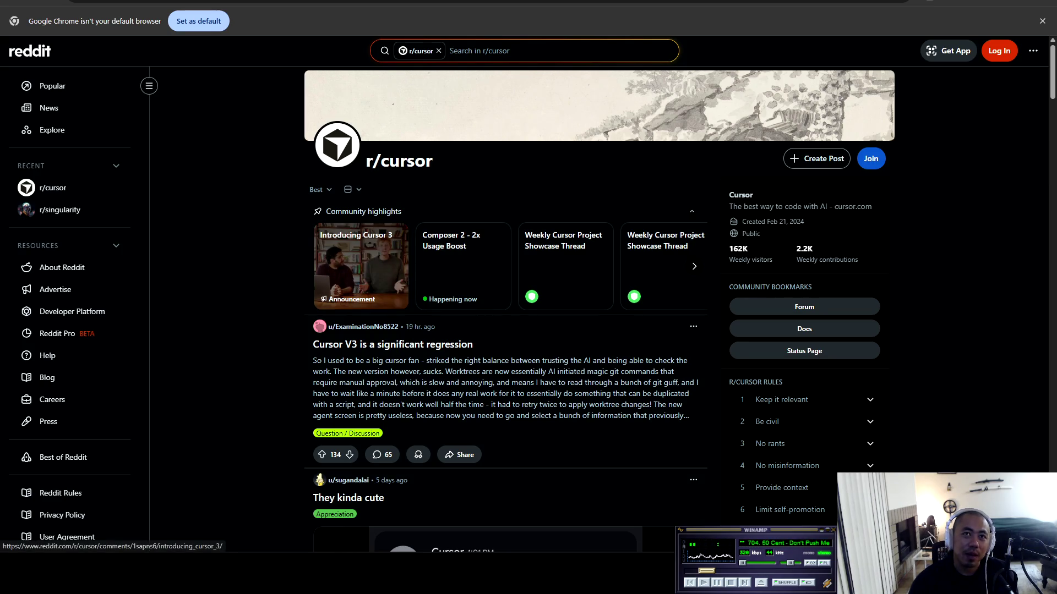
Open the 'Introducing Cursor 3' post from r/cursor's Community highlights
click(360, 264)
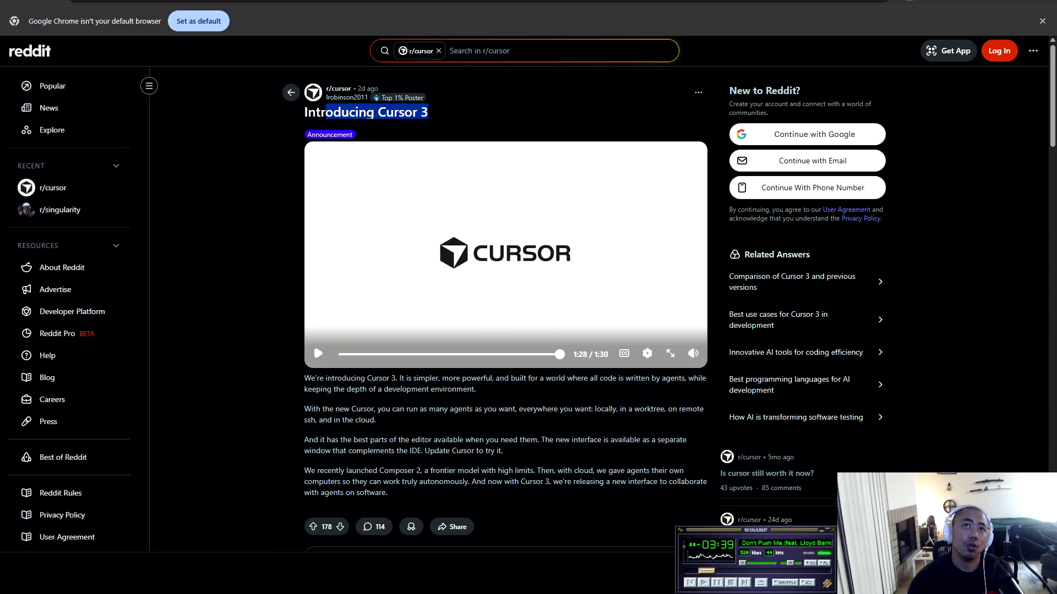
scroll(312, 342, down, 6)
scroll(313, 177, up, 5)
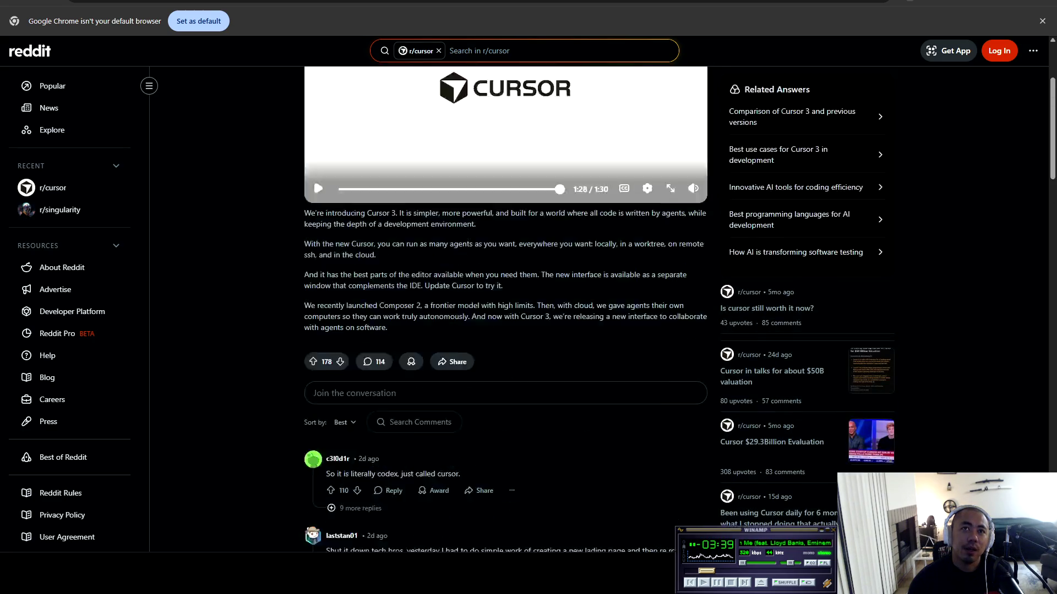
scroll(313, 232, down, 4)
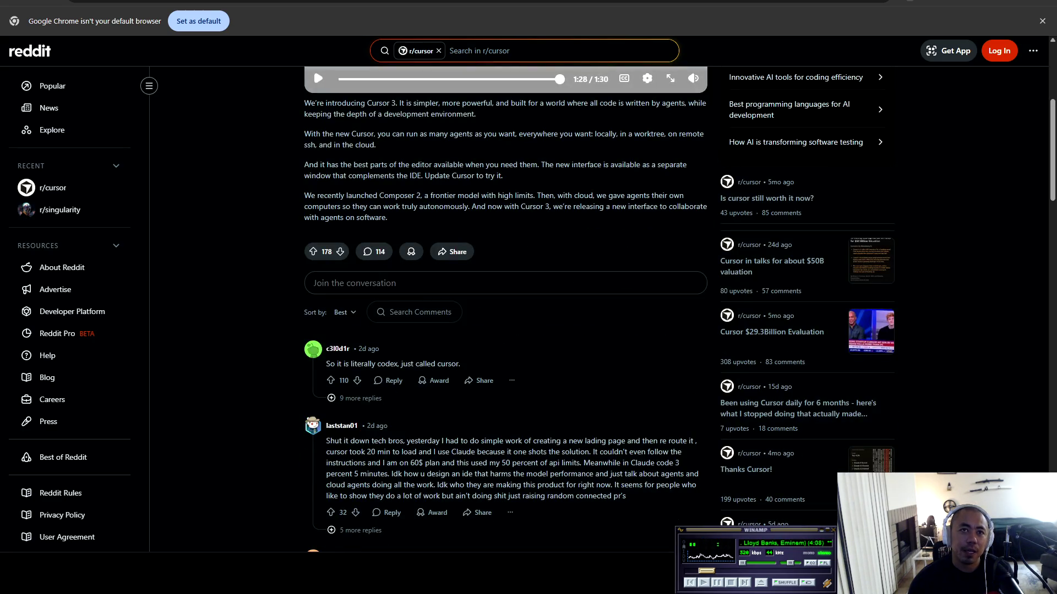
drag(325, 364, 461, 364)
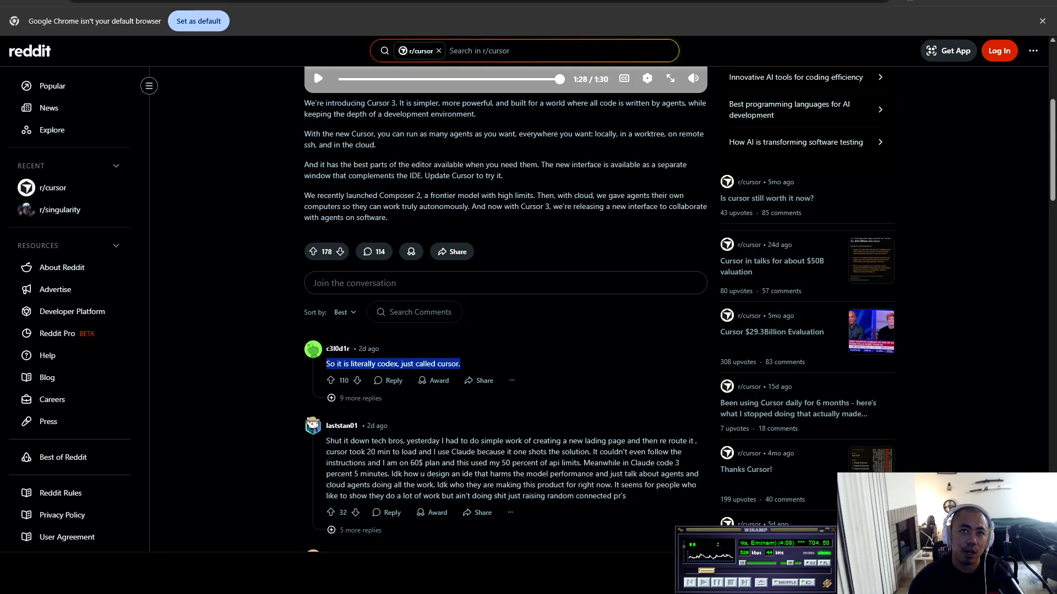
drag(376, 348, 460, 363)
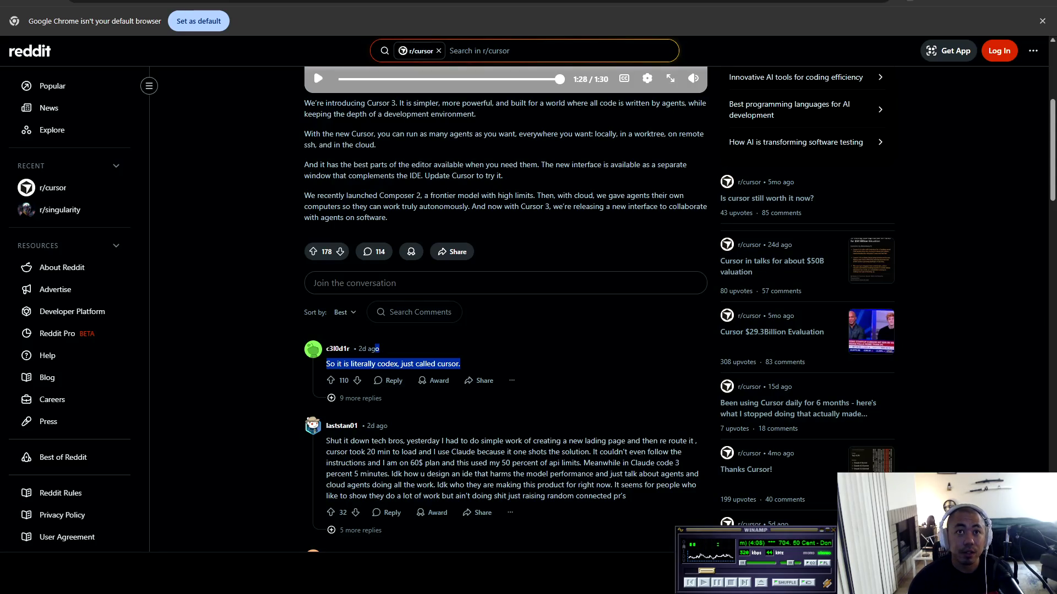
click(461, 363)
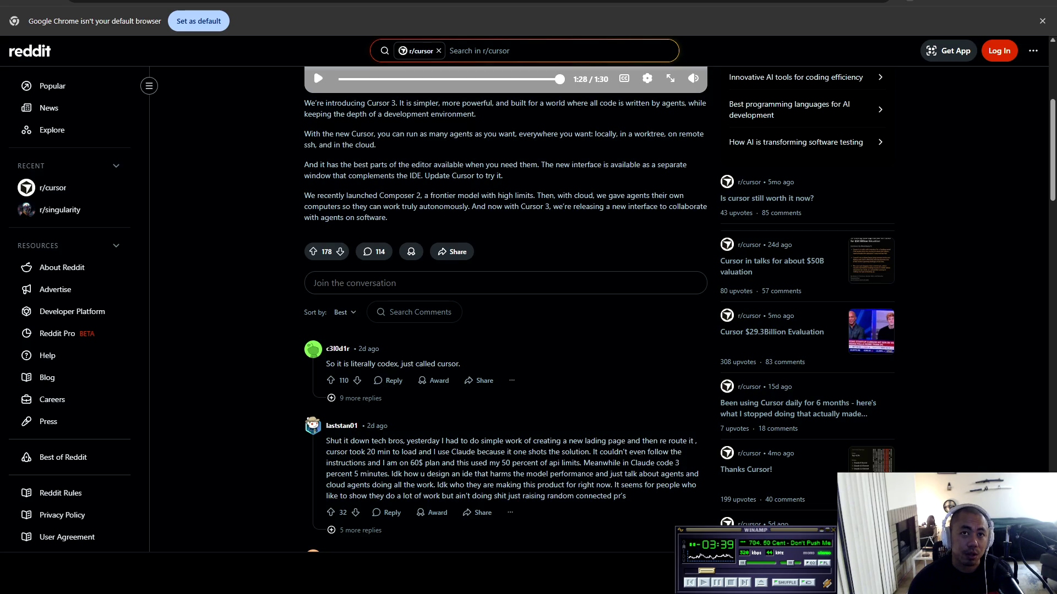
scroll(505, 275, up, 5)
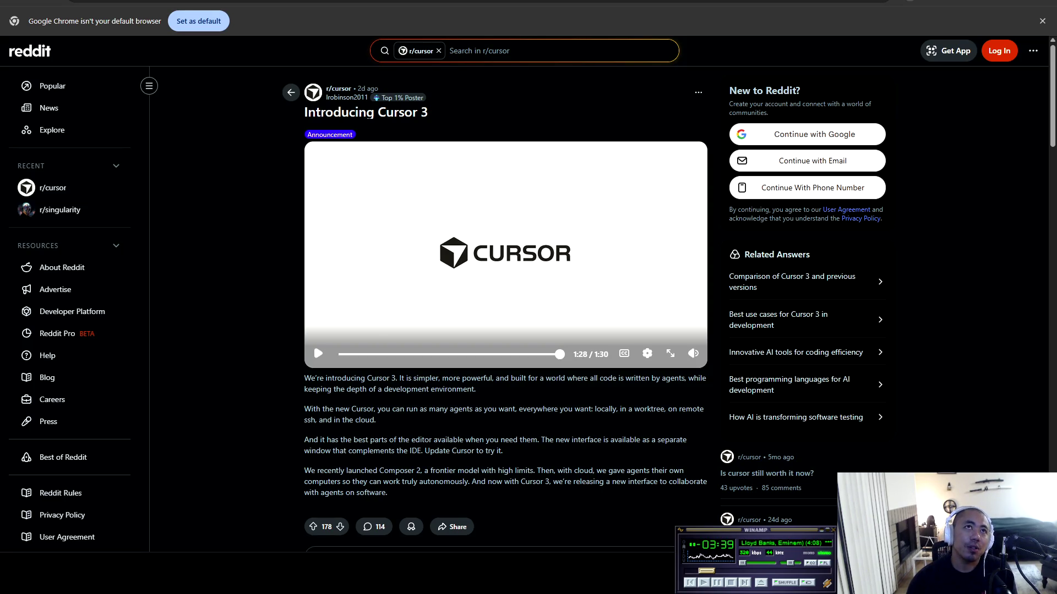
scroll(505, 308, down, 6)
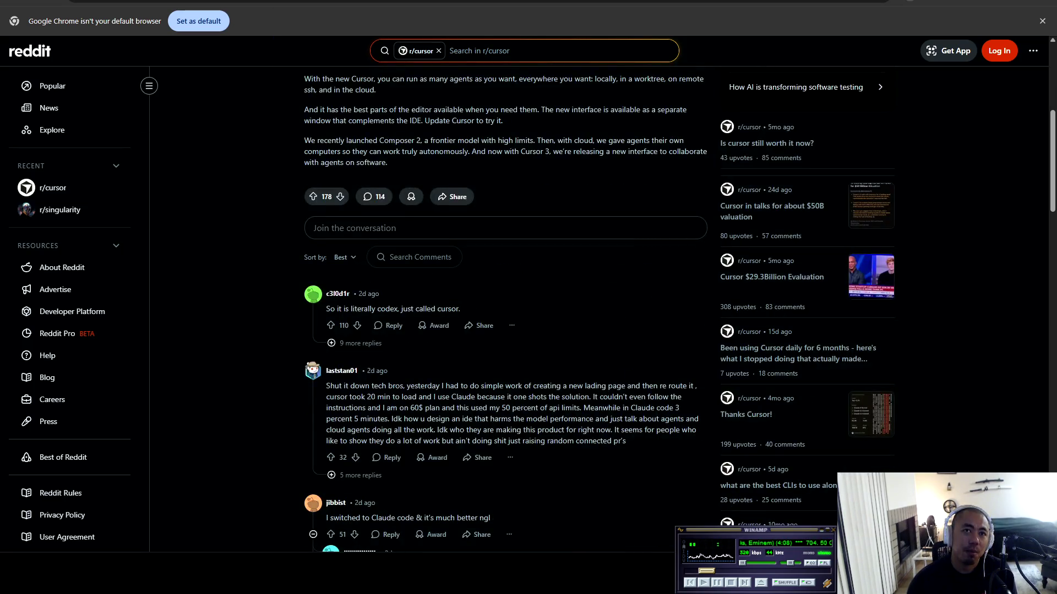
scroll(505, 308, down, 3)
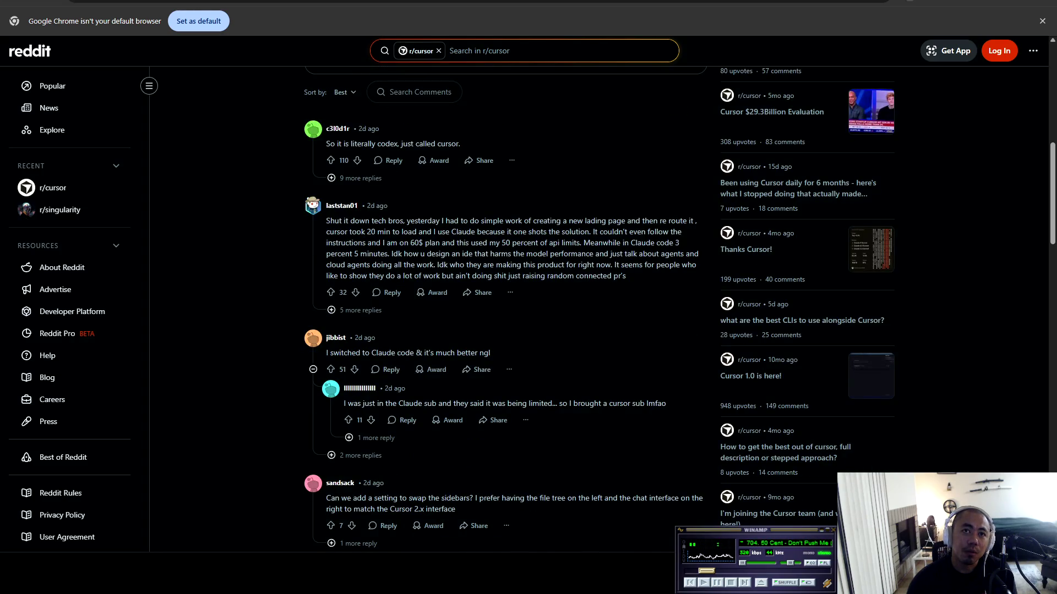
scroll(506, 308, down, 4)
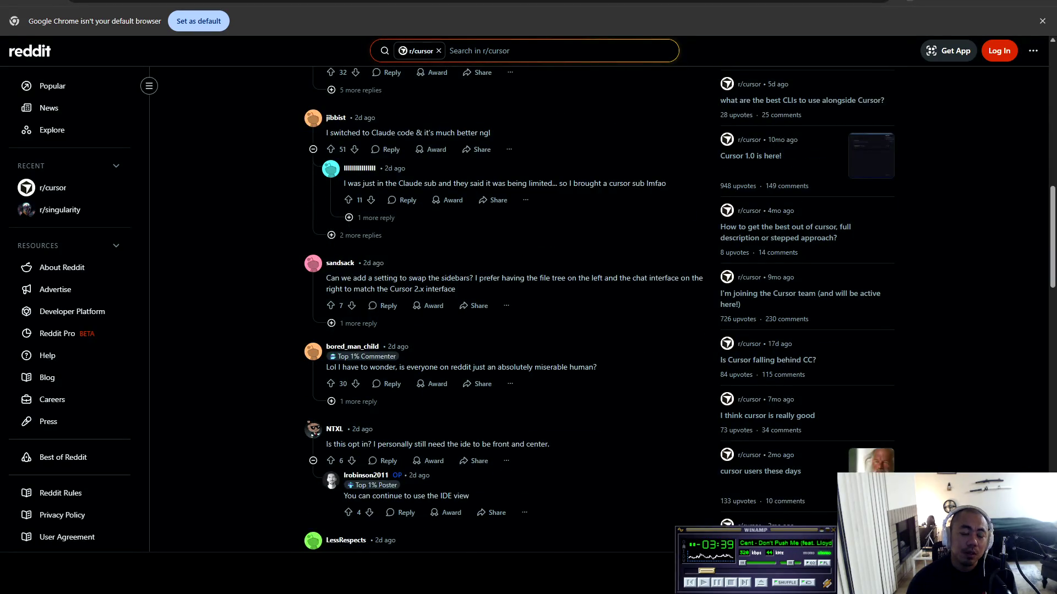
scroll(505, 308, up, 15)
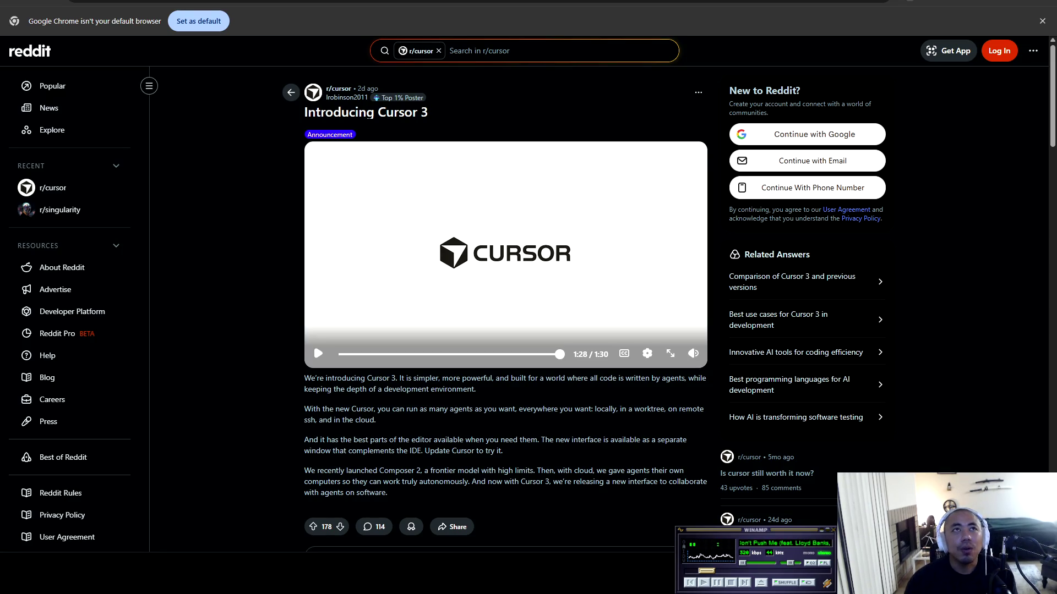
key(ctrl+Tab)
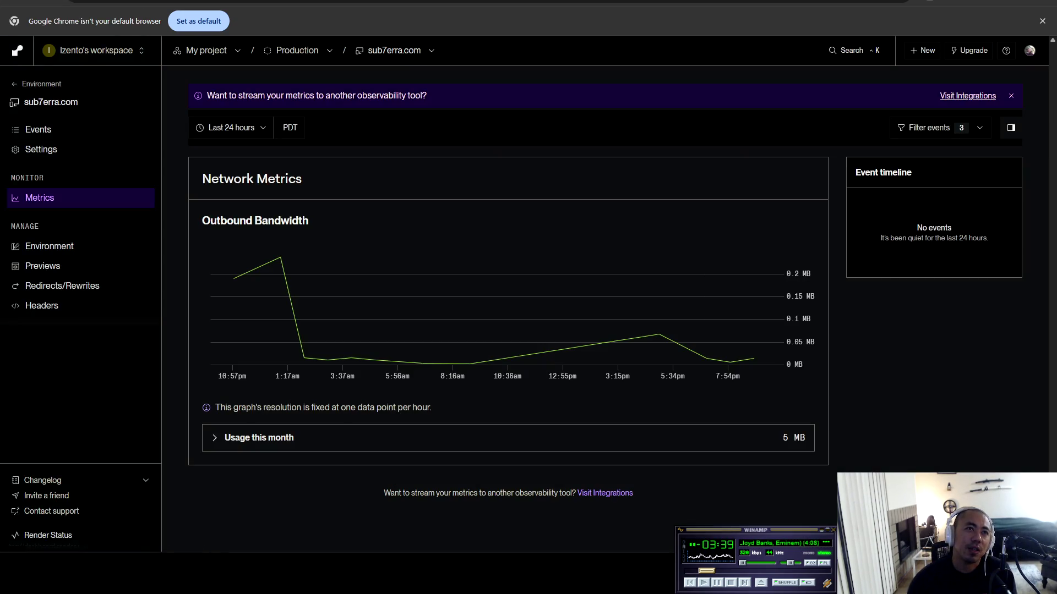
Change the sub7erra.com bandwidth chart range to Last 2 days, then to Last 7 days
mouse_move(260, 317)
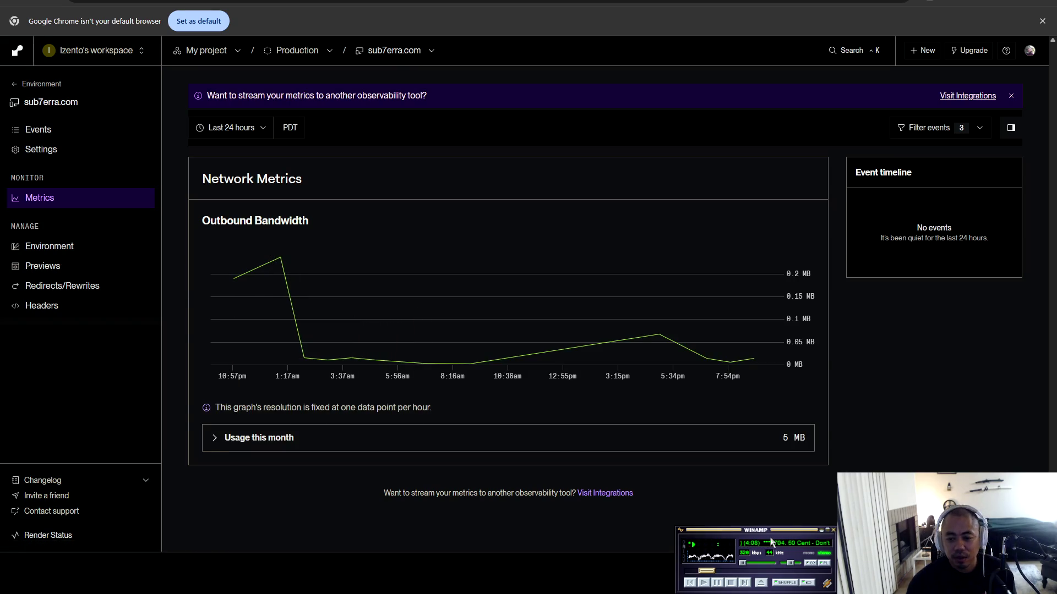
mouse_move(283, 263)
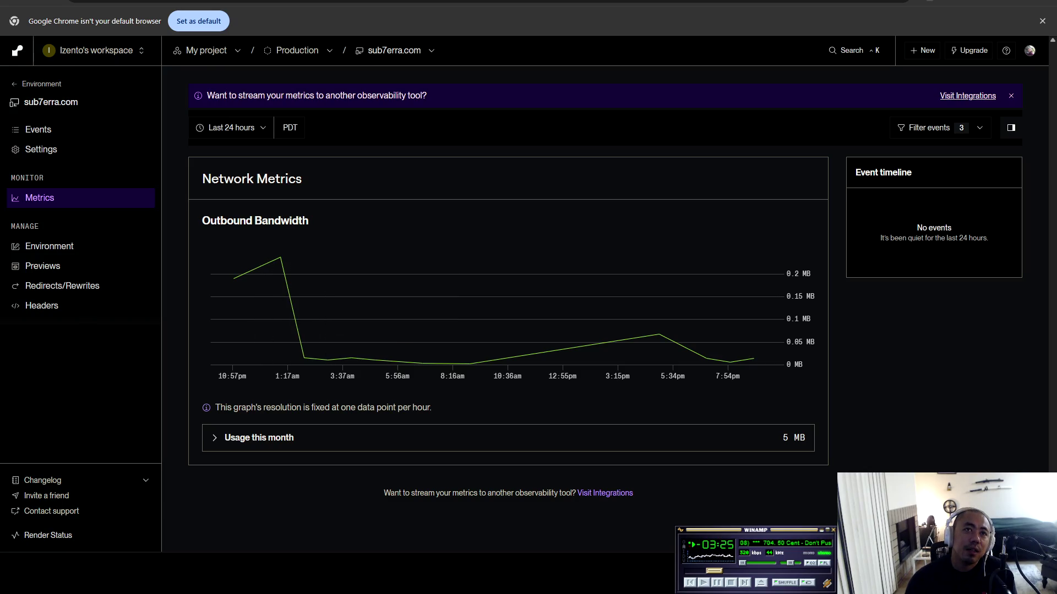
click(231, 128)
click(223, 198)
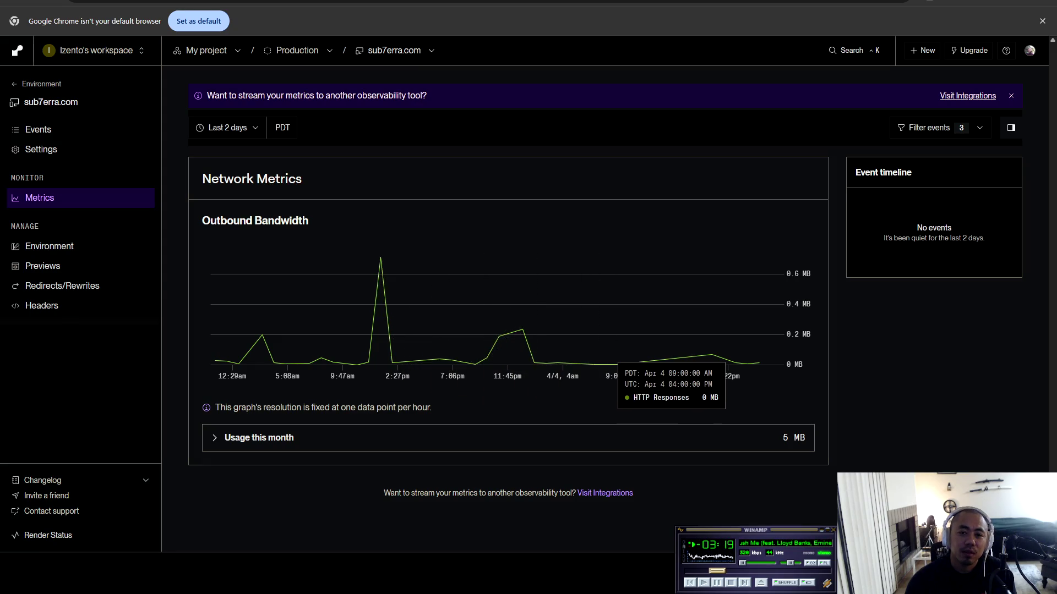
click(227, 128)
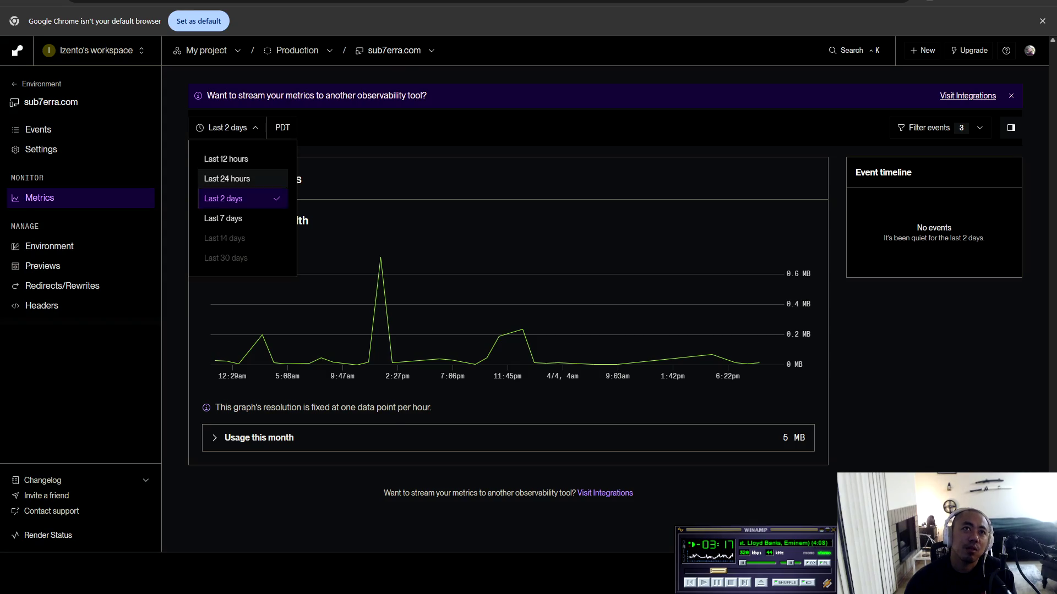
click(220, 218)
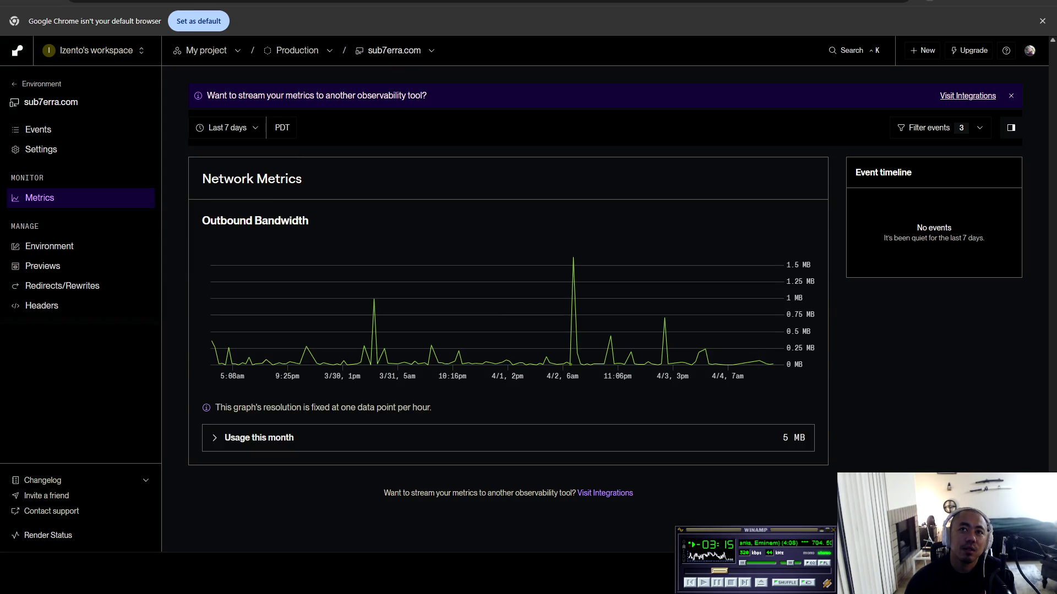
mouse_move(574, 352)
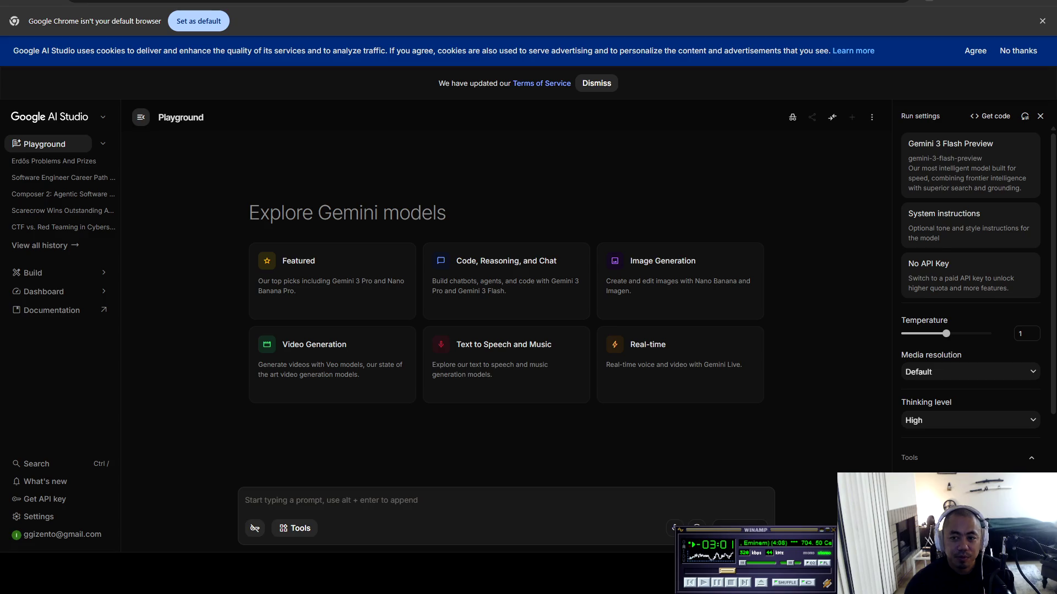
Switch from Chrome to the Cursor window showing Project_Diary.md
key(alt+Tab)
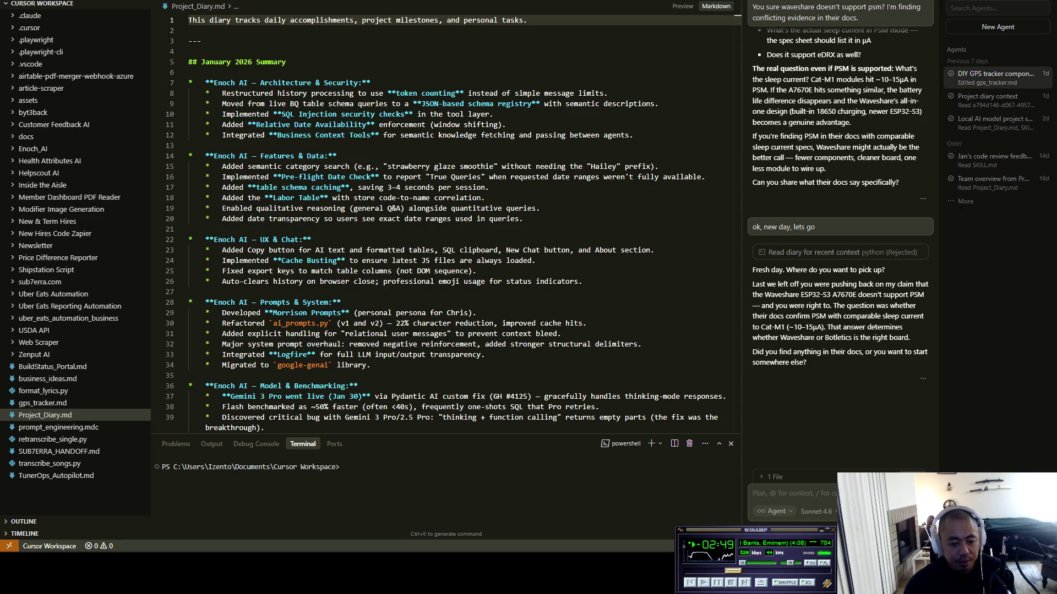
Copy 'Waveshare ESP32-S3 A7670E' from the agent's reply and switch to Chrome
click(781, 493)
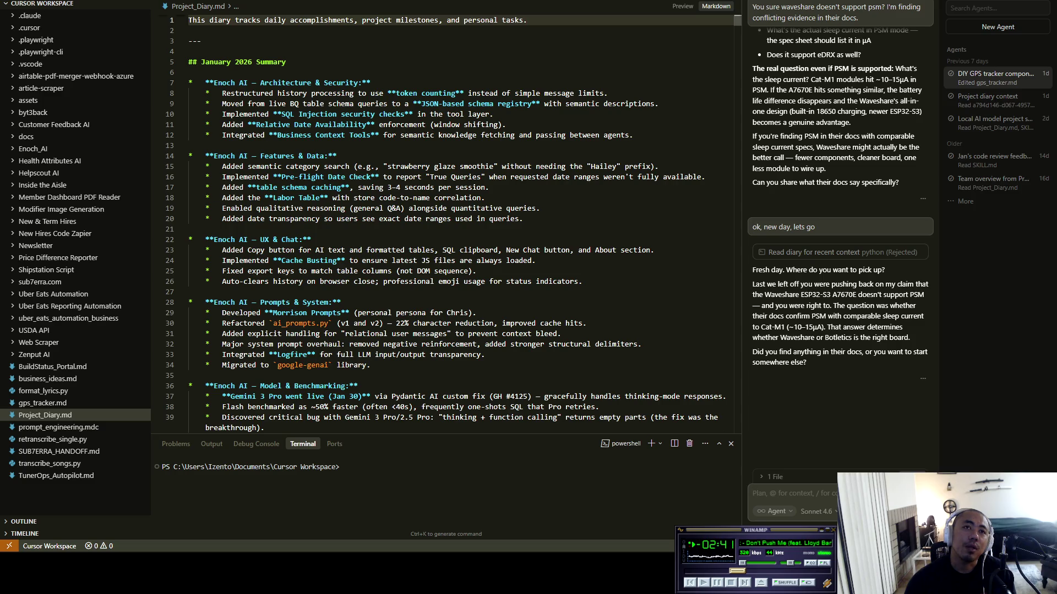
scroll(446, 220, down, 2)
scroll(445, 220, up, 2)
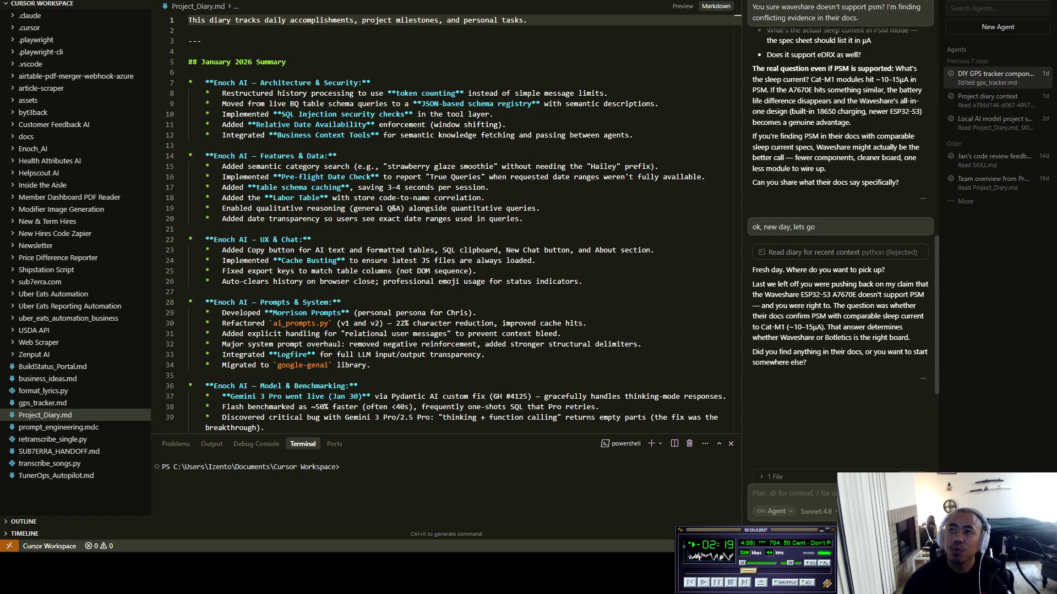
drag(857, 295, 765, 295)
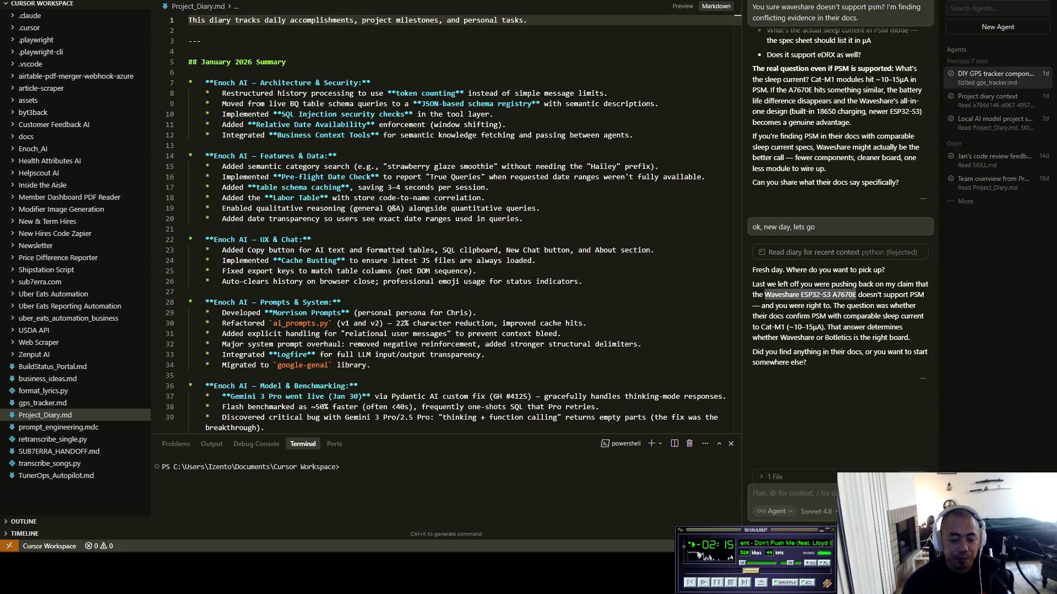
key(alt+Tab)
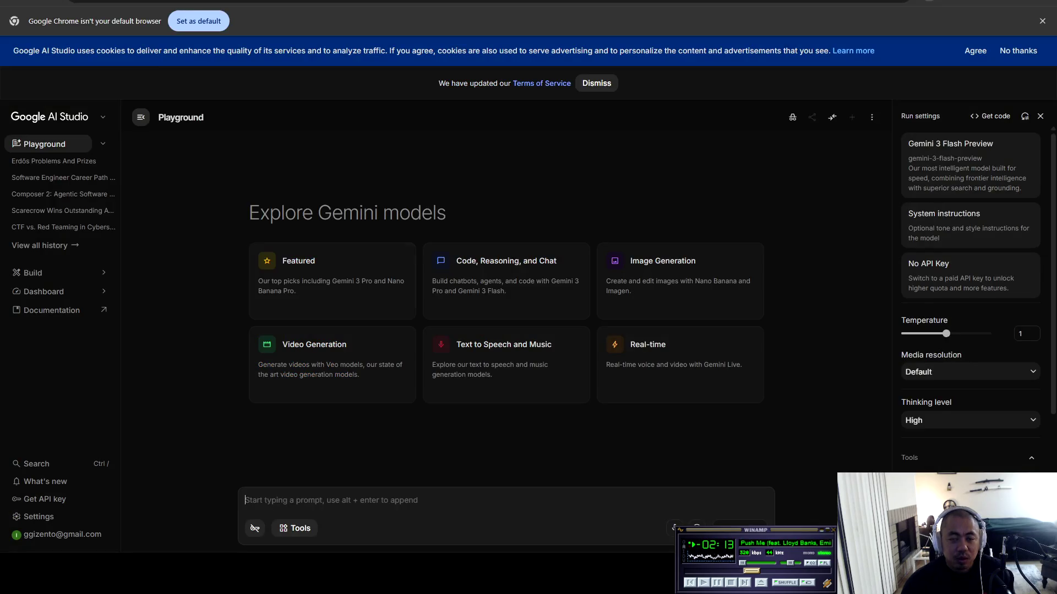
Google 'Waveshare ESP32-S3 A7670E' in a new tab, then return to Cursor
key(ctrl+t)
text(Waveshare ESP32-S3 A7670E\)
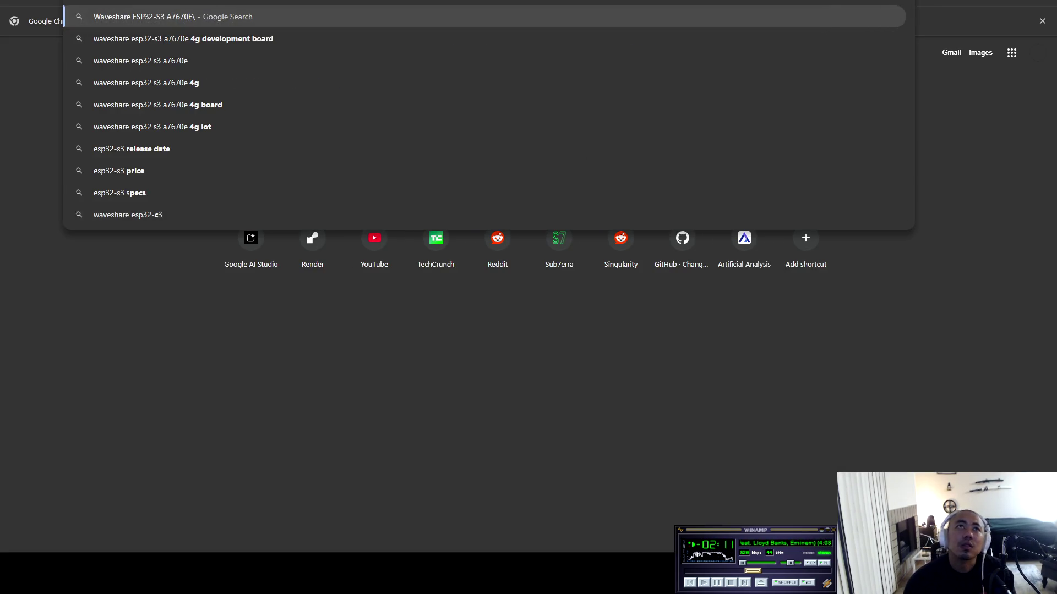
key(BackSpace)
key(Return)
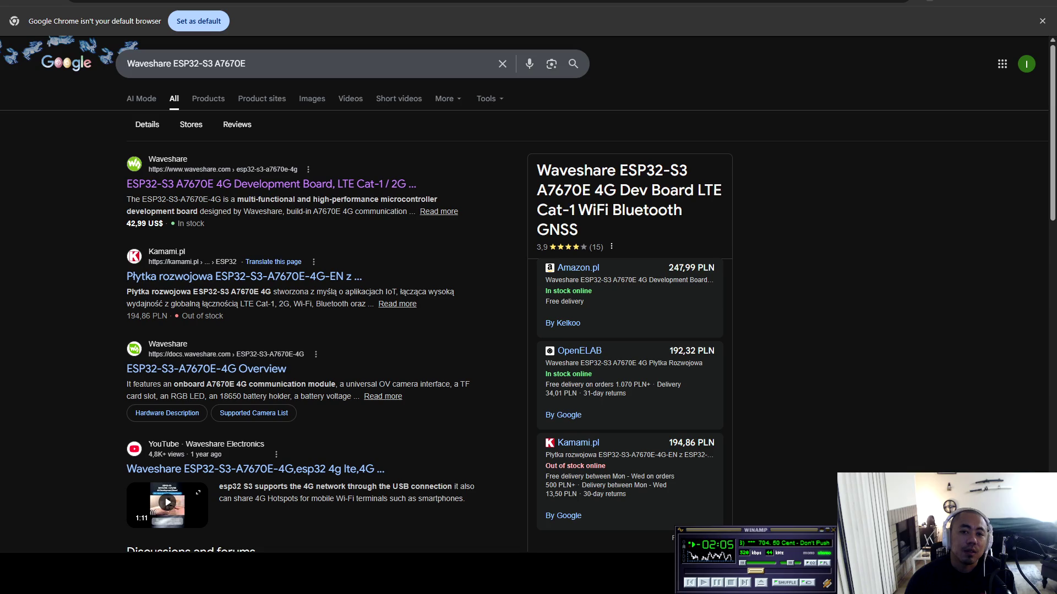
key(alt+Tab)
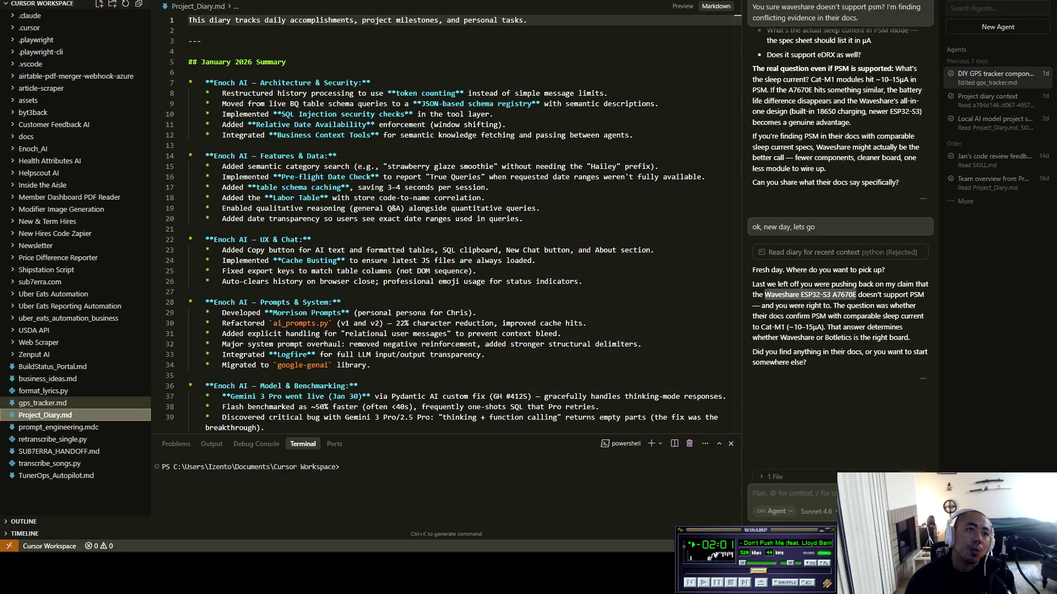
Open gps_tracker.md, scroll to its Components section, and start a Find for the Waveshare board
click(44, 403)
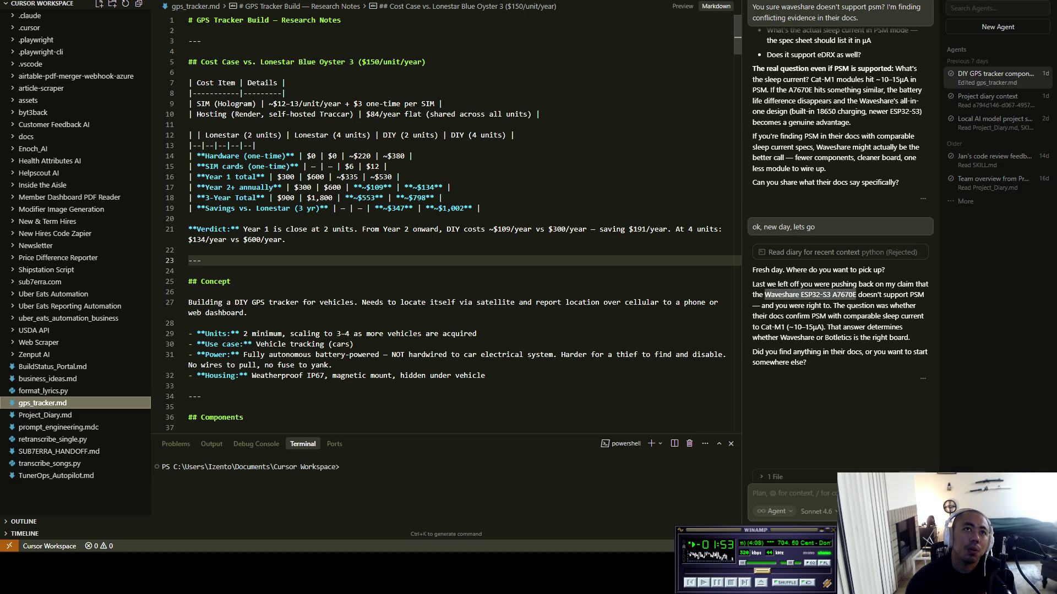
scroll(446, 220, down, 3)
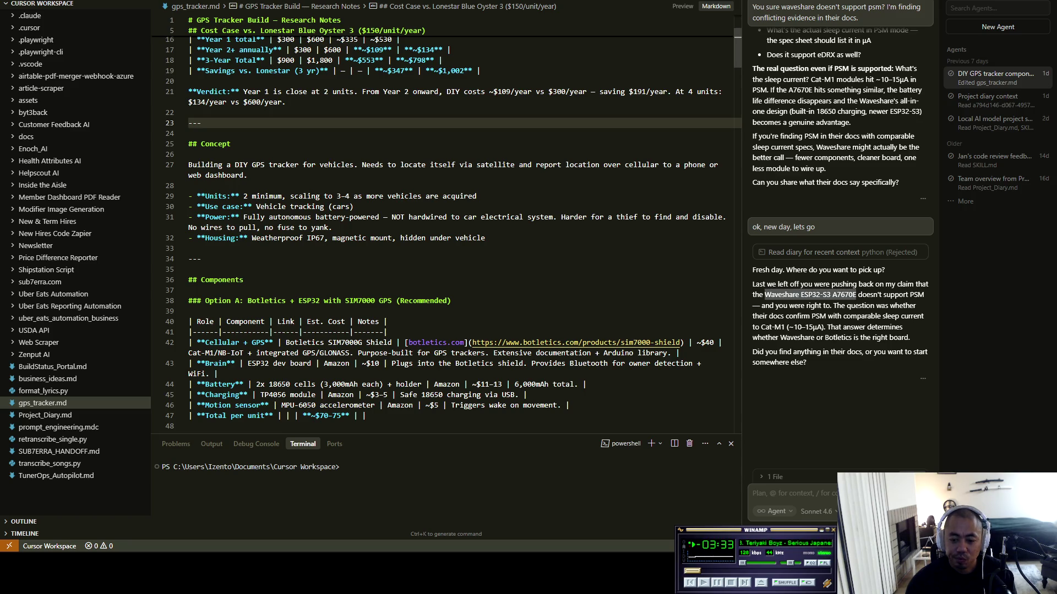
click(284, 228)
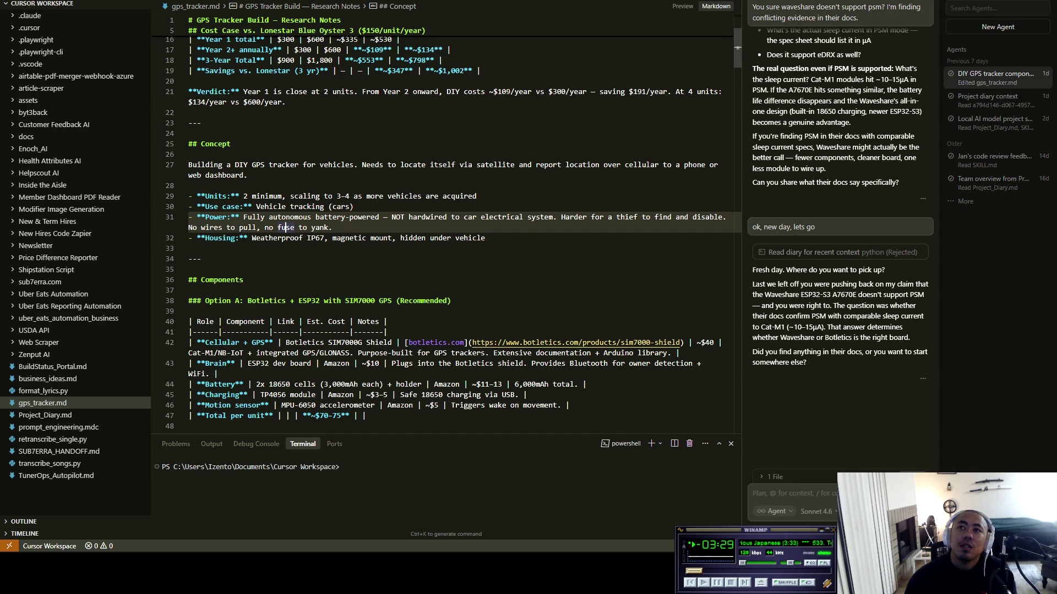
click(202, 259)
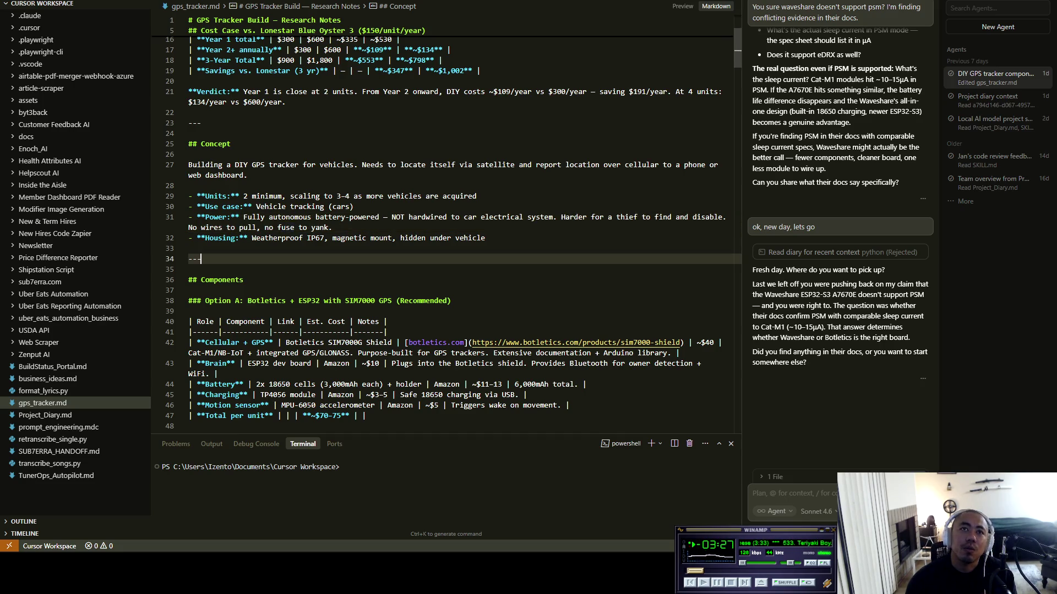
key(ctrl+f)
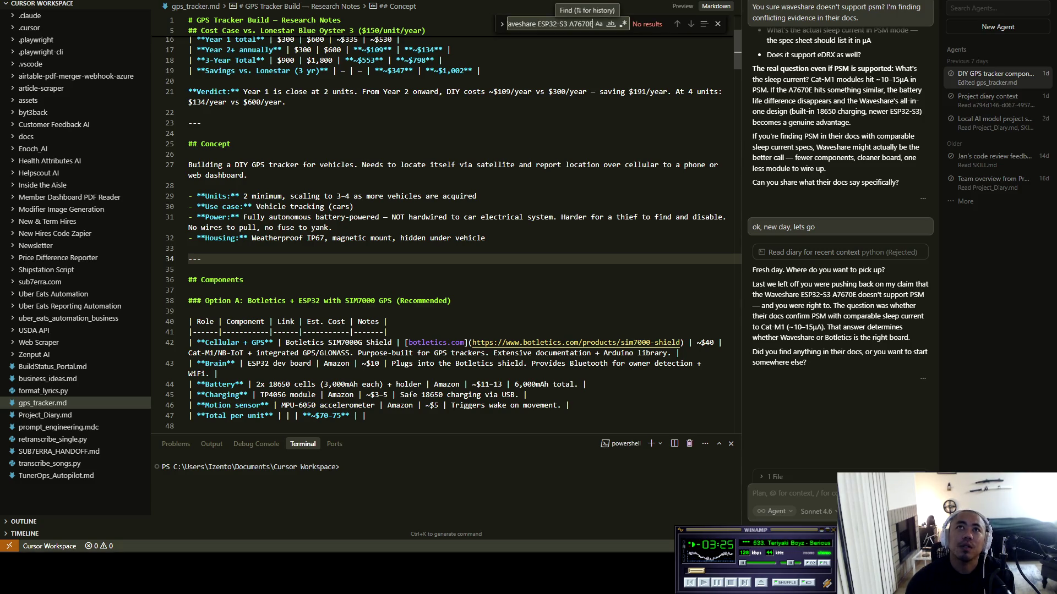
Trim the Find query from the full Waveshare board name down to just 'ESP32'
click(547, 23)
key(ctrl+BackSpace)
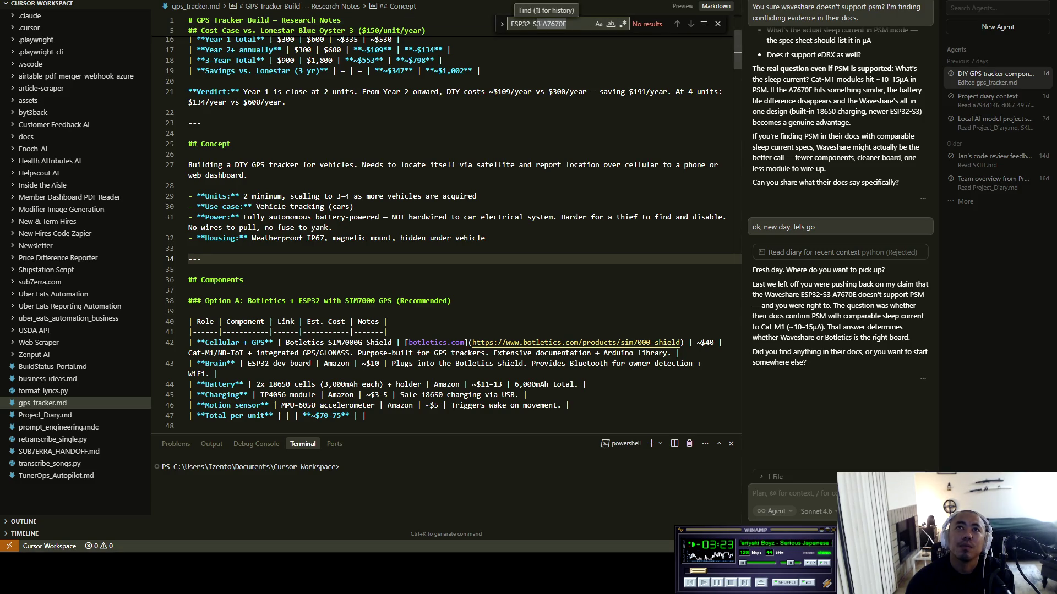
drag(531, 24, 575, 24)
key(BackSpace)
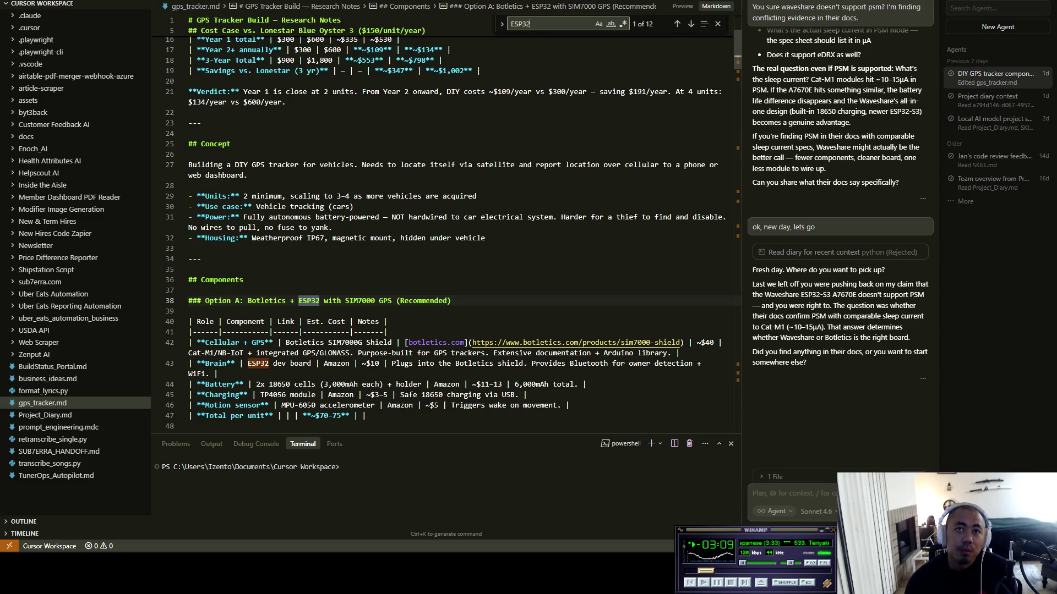
Scroll through the 12 ESP32 matches in gps_tracker.md, then switch to the browser
scroll(446, 225, up, 5)
scroll(446, 225, up, 1)
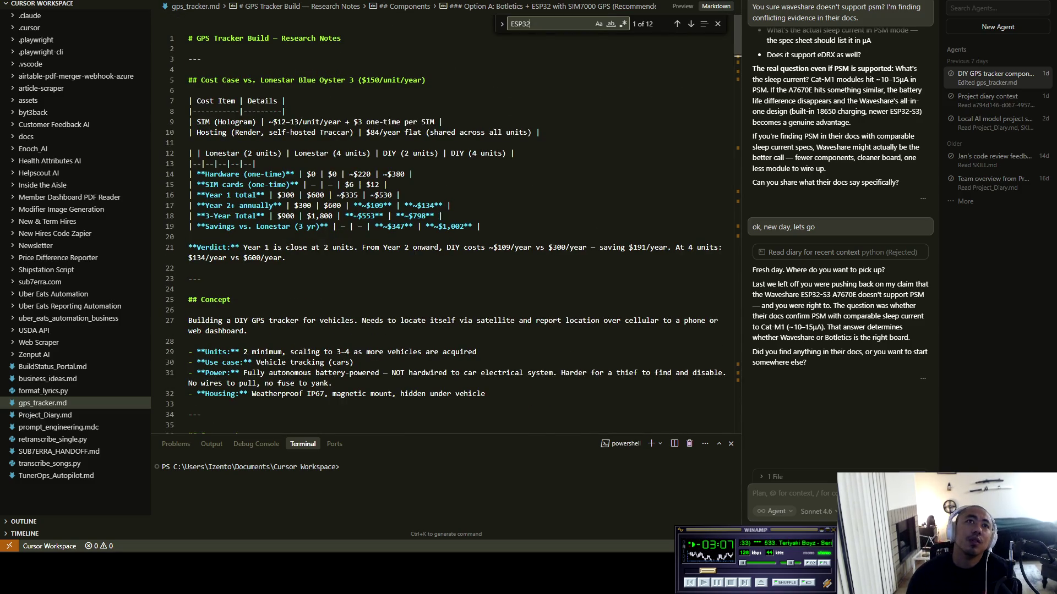
scroll(445, 226, down, 9)
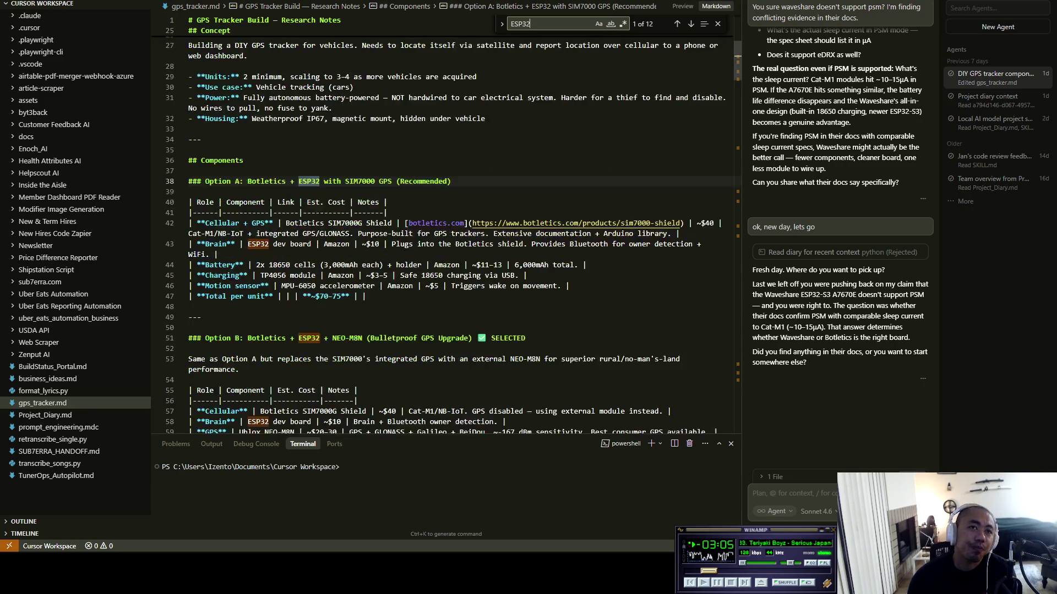
scroll(446, 226, down, 3)
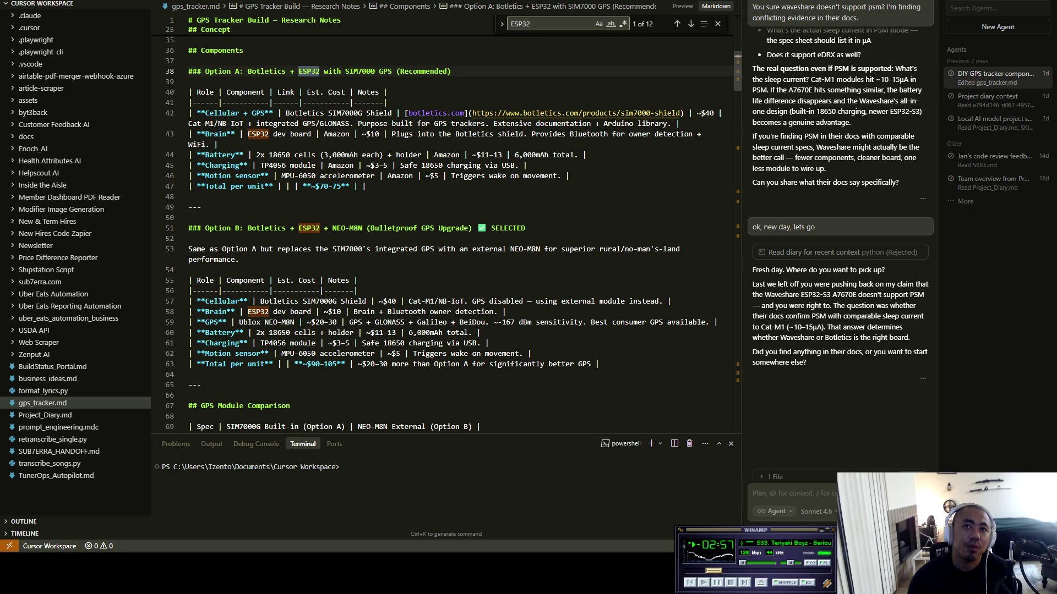
scroll(446, 225, down, 5)
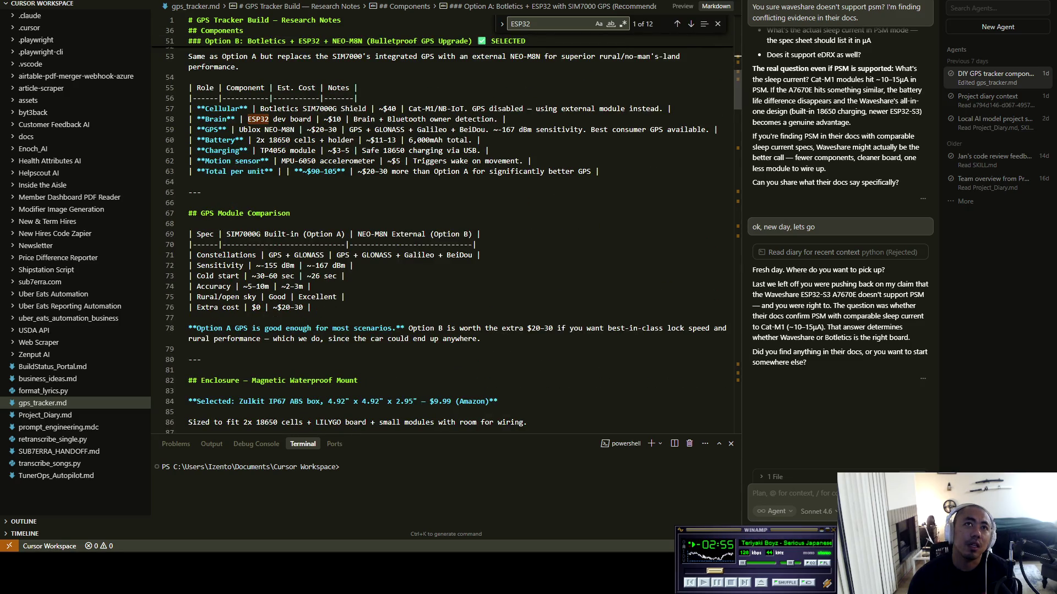
scroll(446, 240, down, 12)
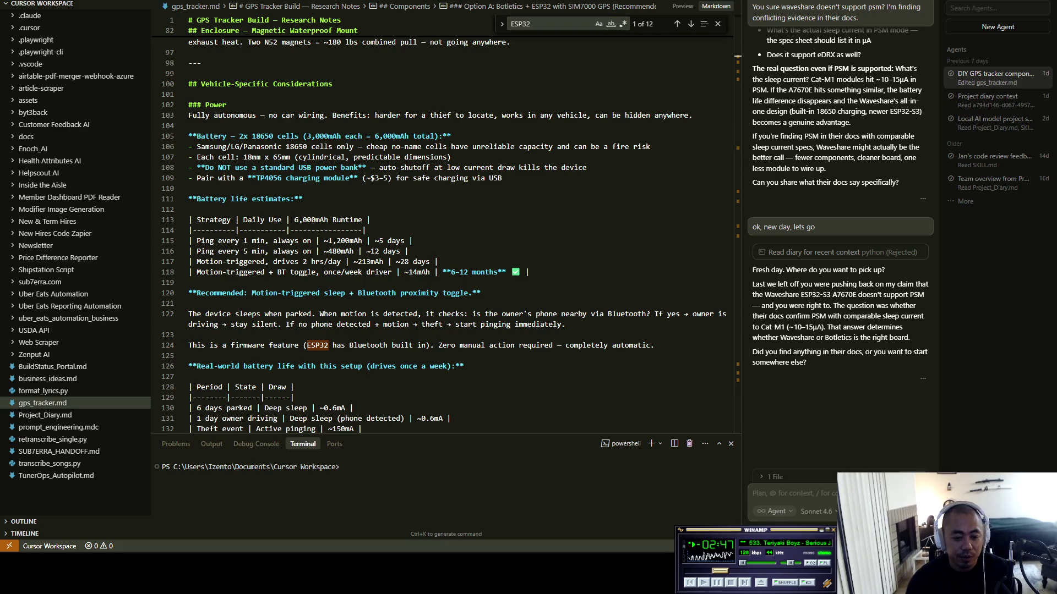
key(alt+Tab)
Drop 'Waveshare' from the Google query and open the Waveshare ESP32-S3 A7670E result
click(308, 63)
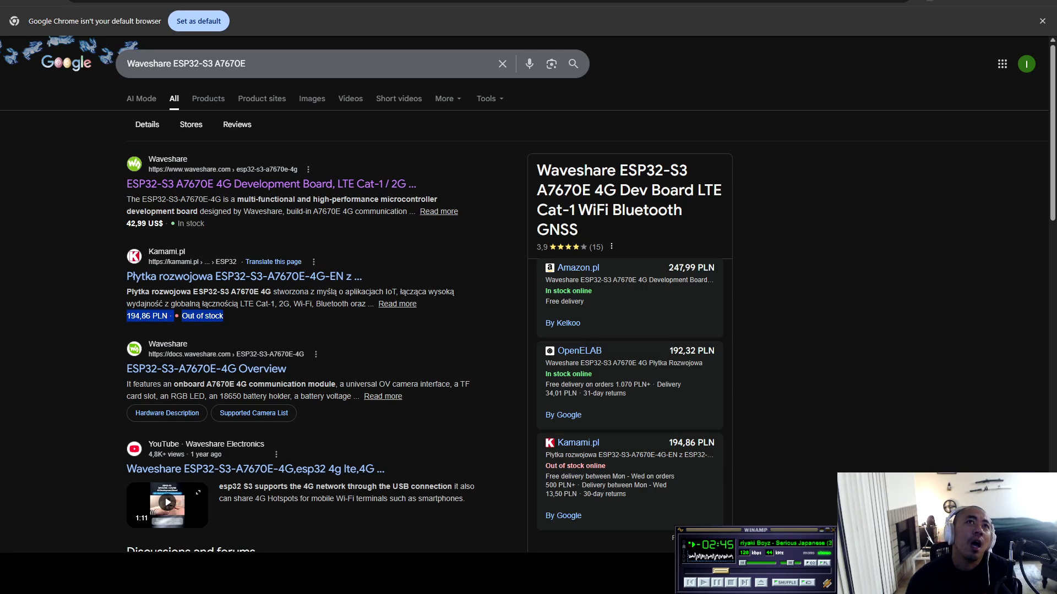
key(Escape)
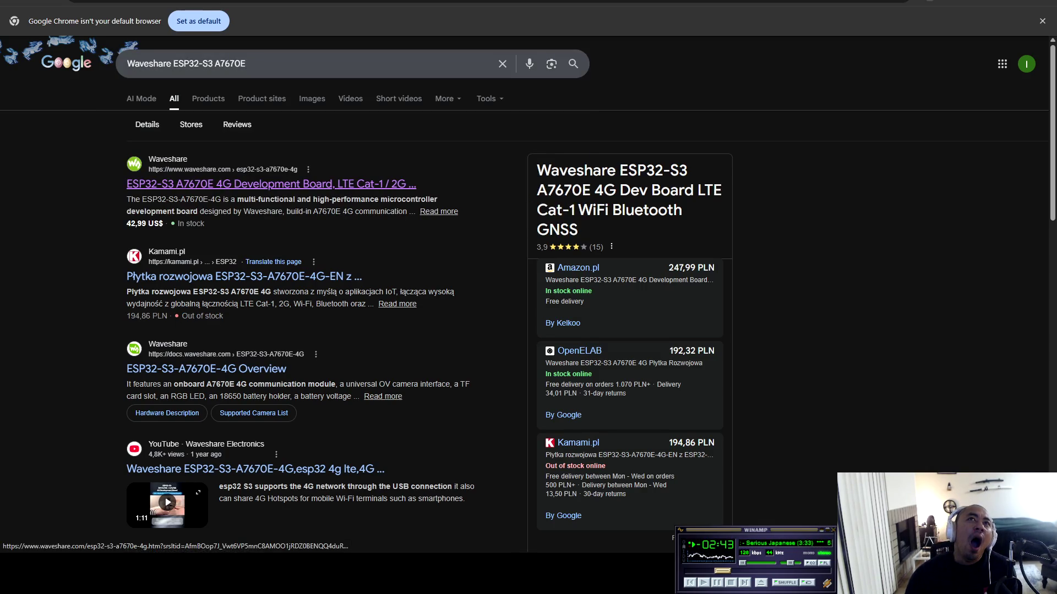
click(275, 63)
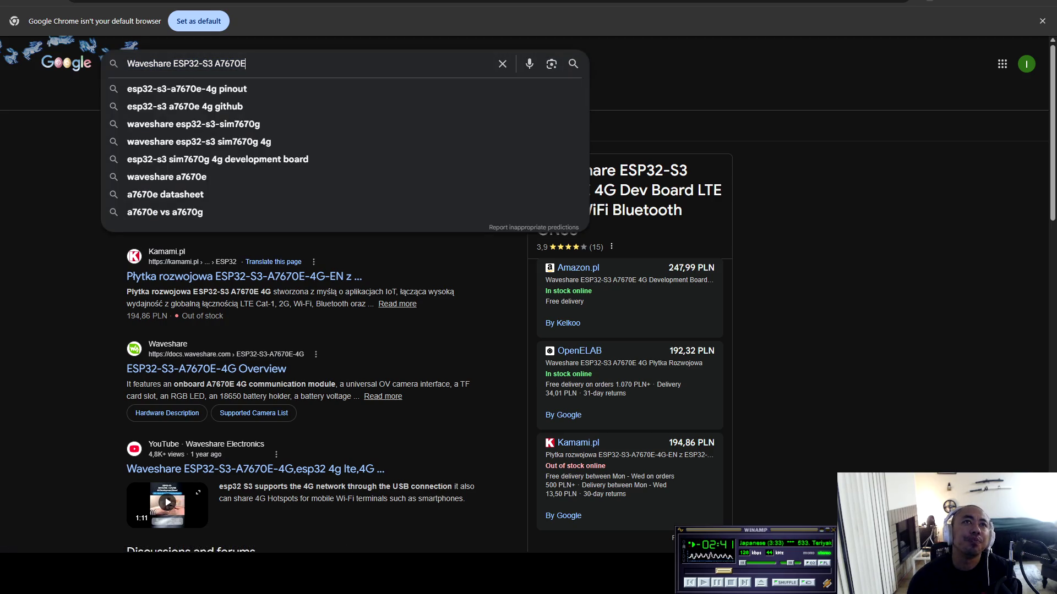
drag(173, 63, 127, 63)
key(BackSpace)
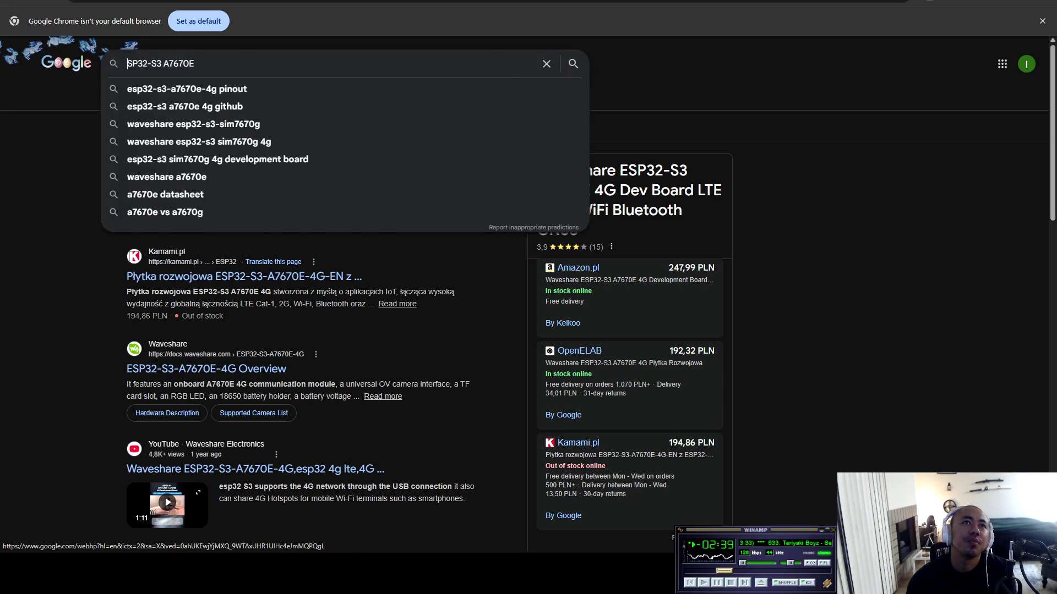
text(e)
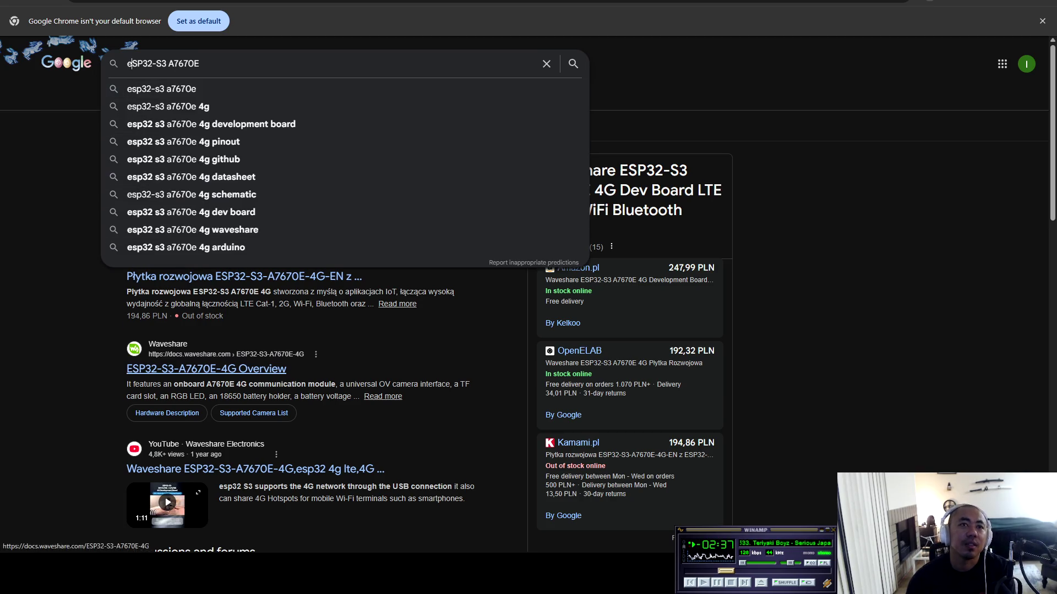
click(207, 369)
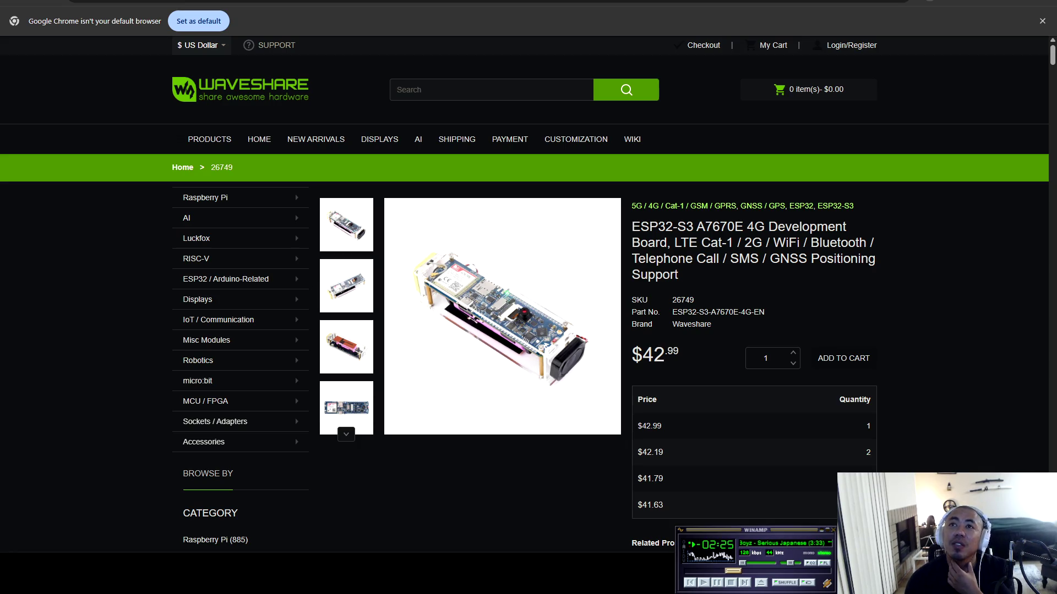
Review the Waveshare product description, go back to Google, and select '-S3 A7670E' in the query
scroll(528, 297, down, 9)
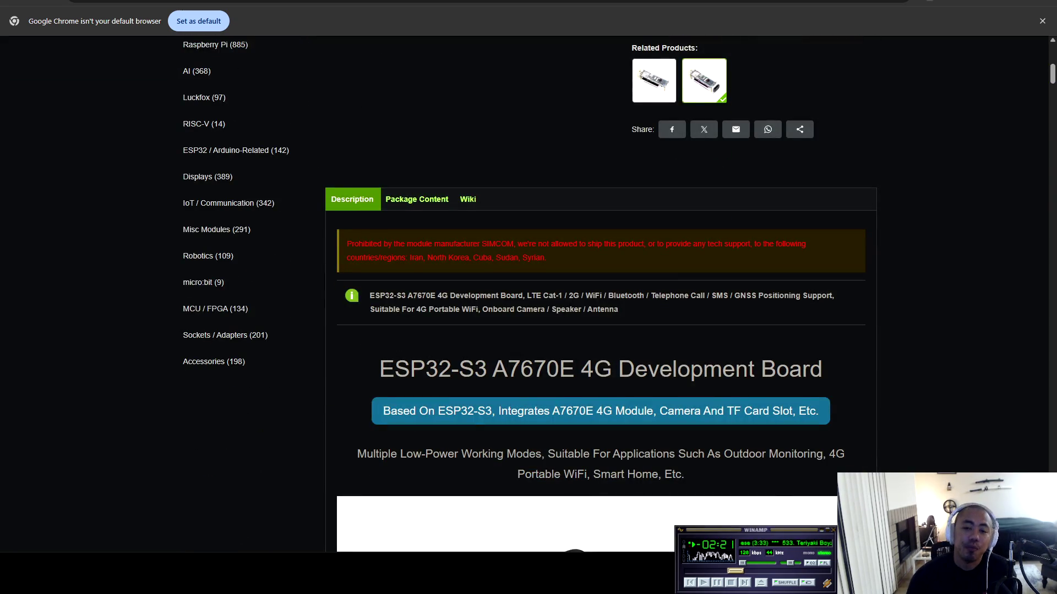
key(alt+Tab)
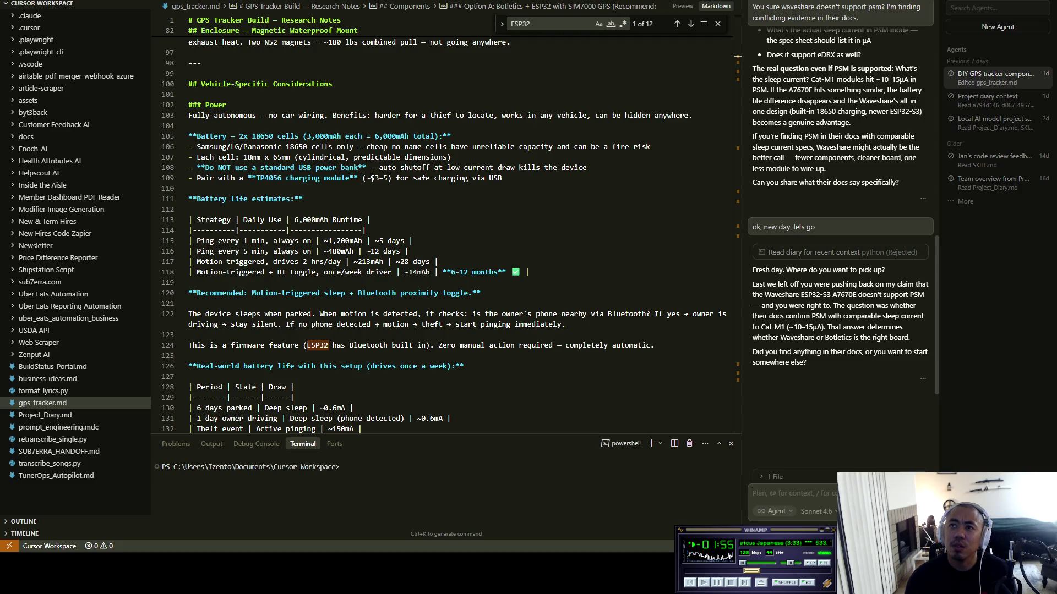
key(alt+Tab)
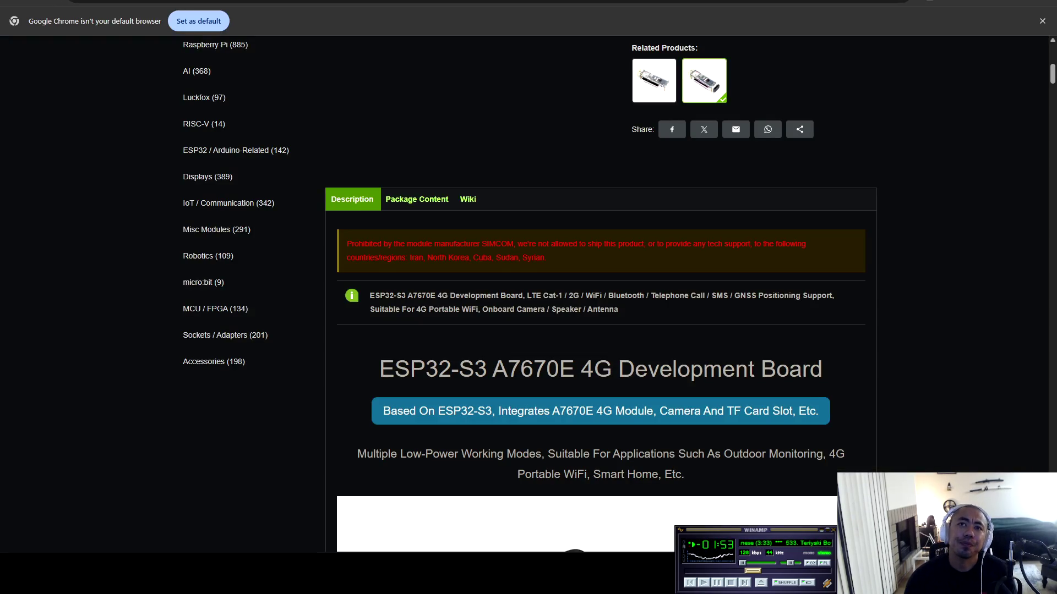
key(alt+Left)
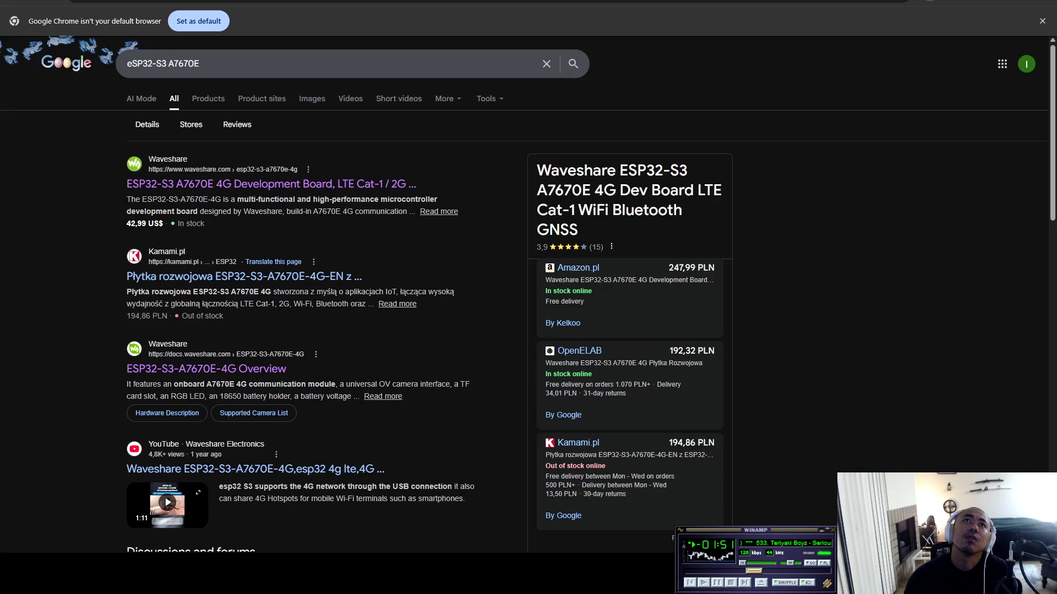
click(199, 63)
drag(199, 63, 152, 63)
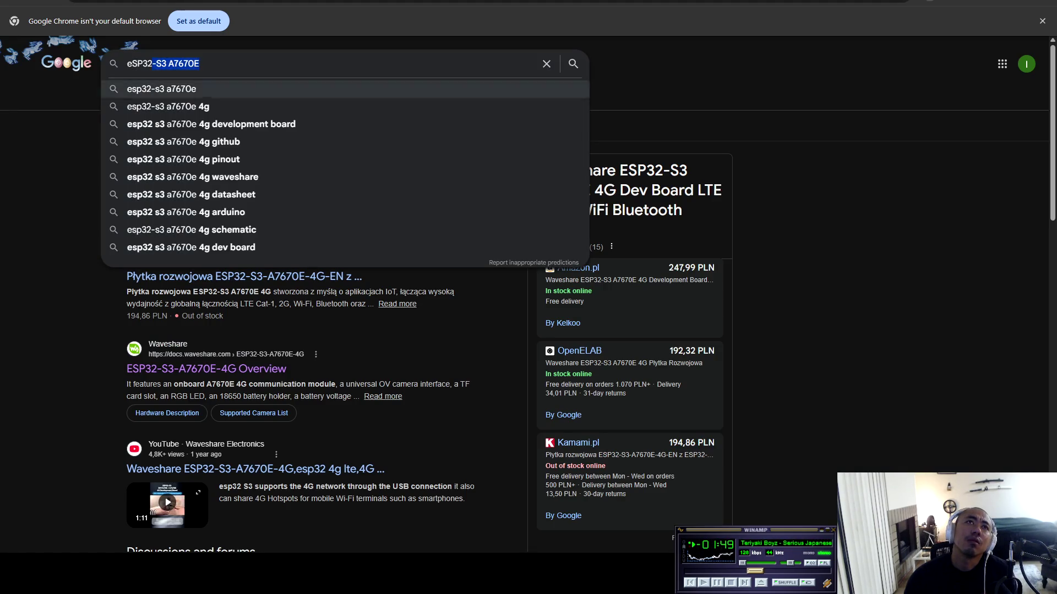
Search Google for 'ESP32 vs bottletics', checking the notes in Cursor meanwhile
text(vs b)
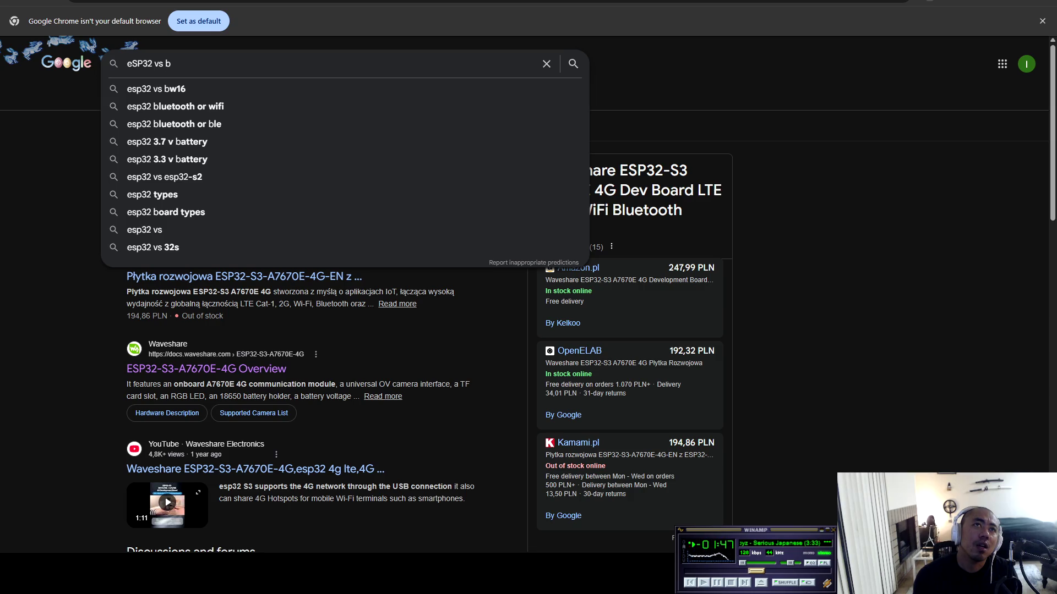
text(ottle)
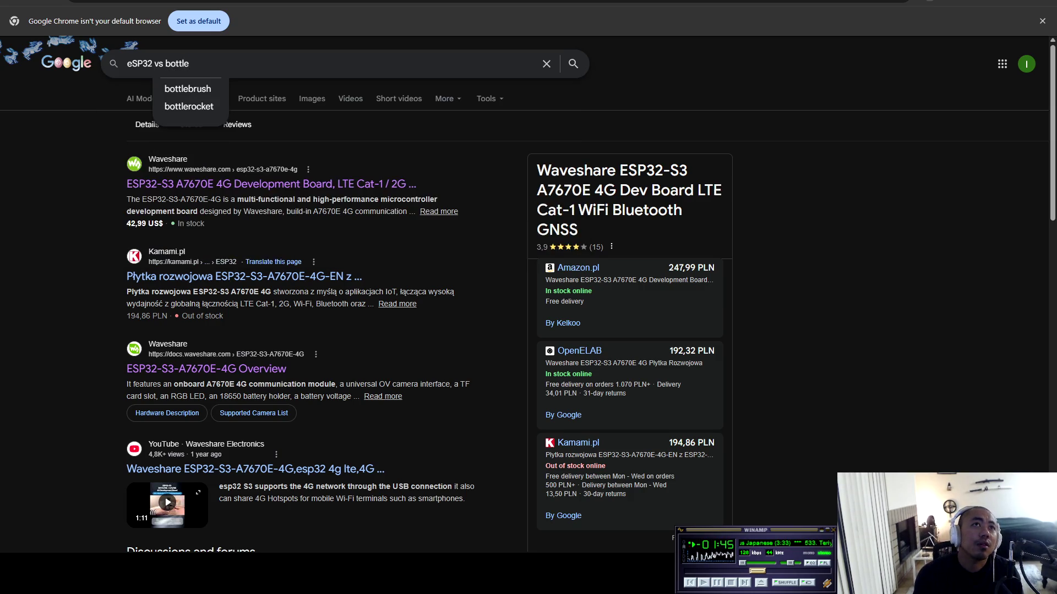
text(tics)
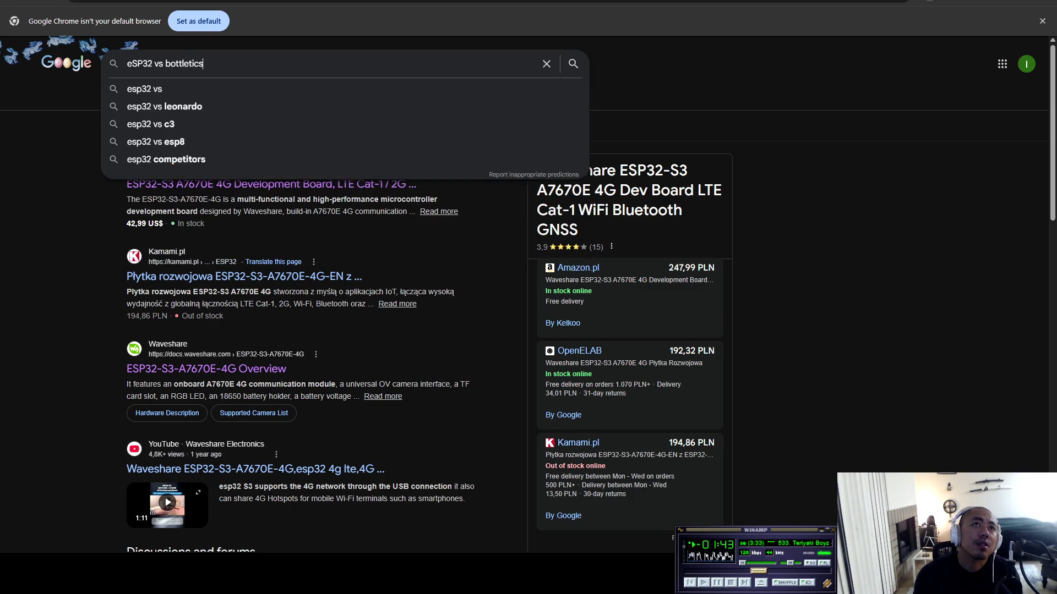
key(Return)
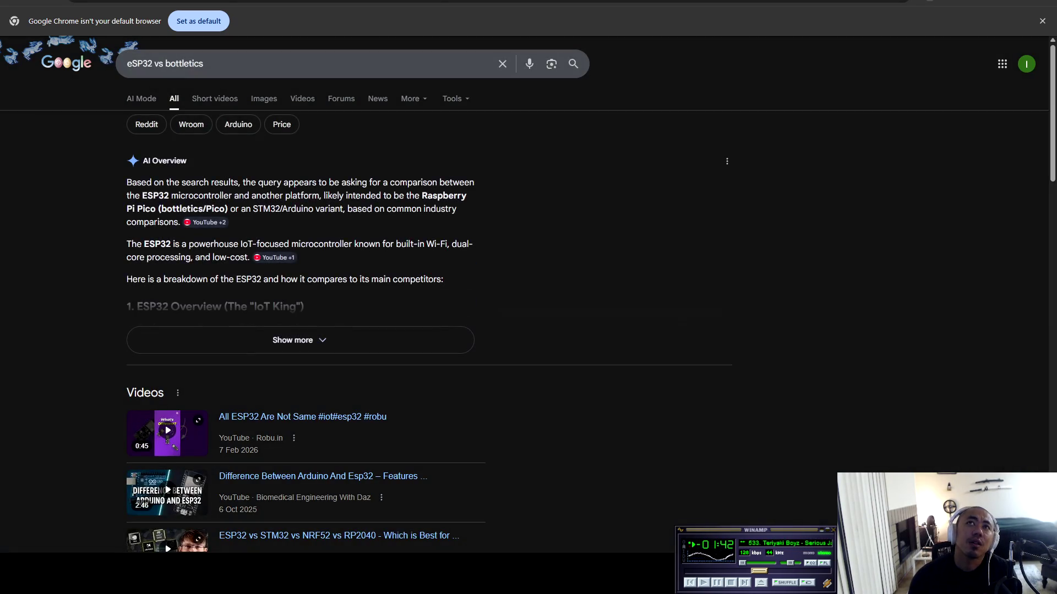
key(alt+Tab)
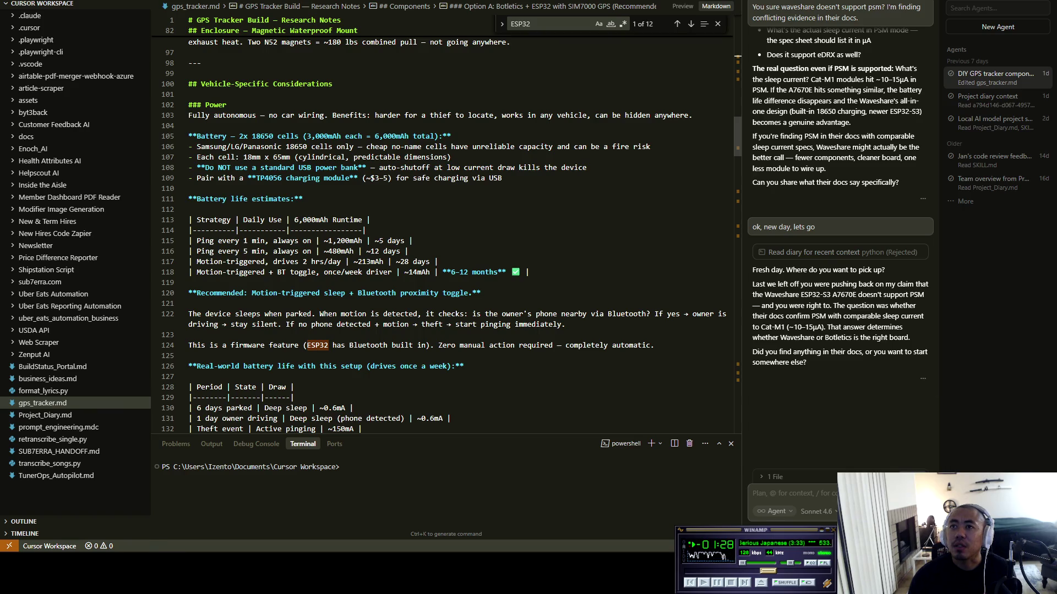
key(alt+Tab)
Correct the query spelling to 'botletics', rerun the search, and scroll the results
click(178, 63)
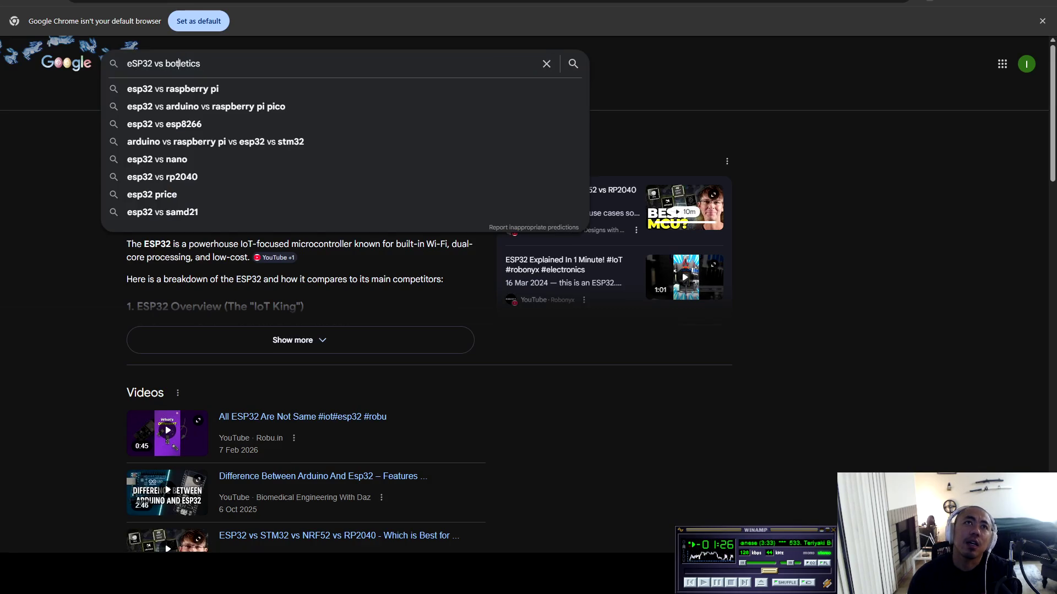
click(200, 64)
key(alt+Tab)
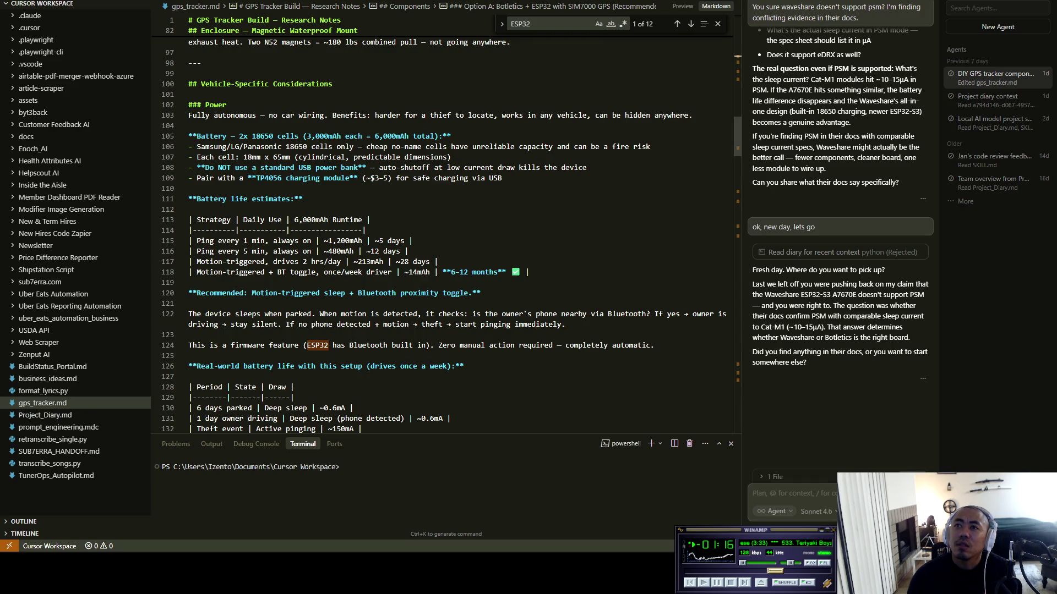
key(alt+Tab)
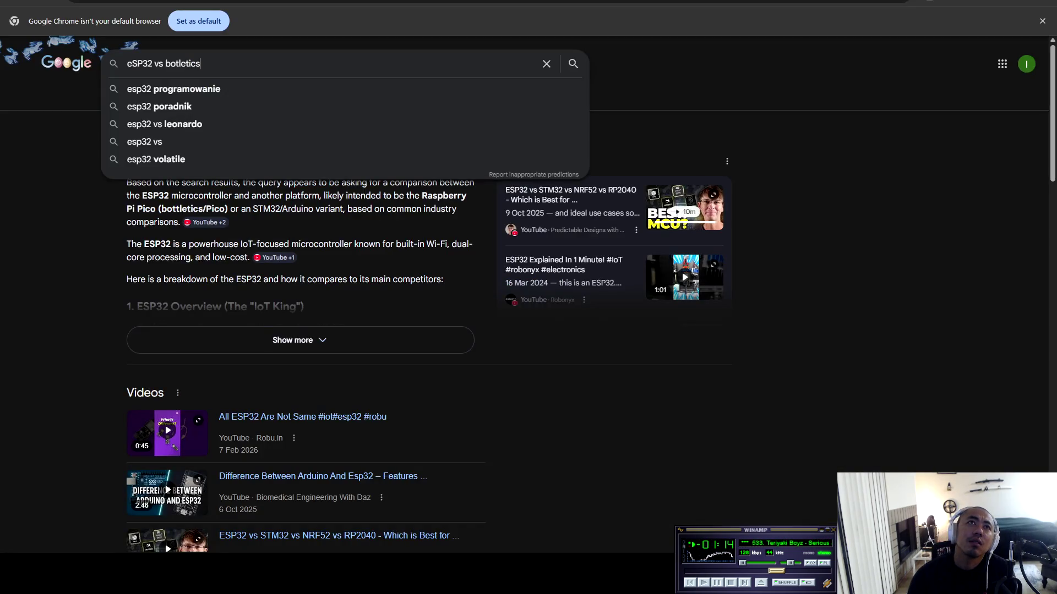
key(Return)
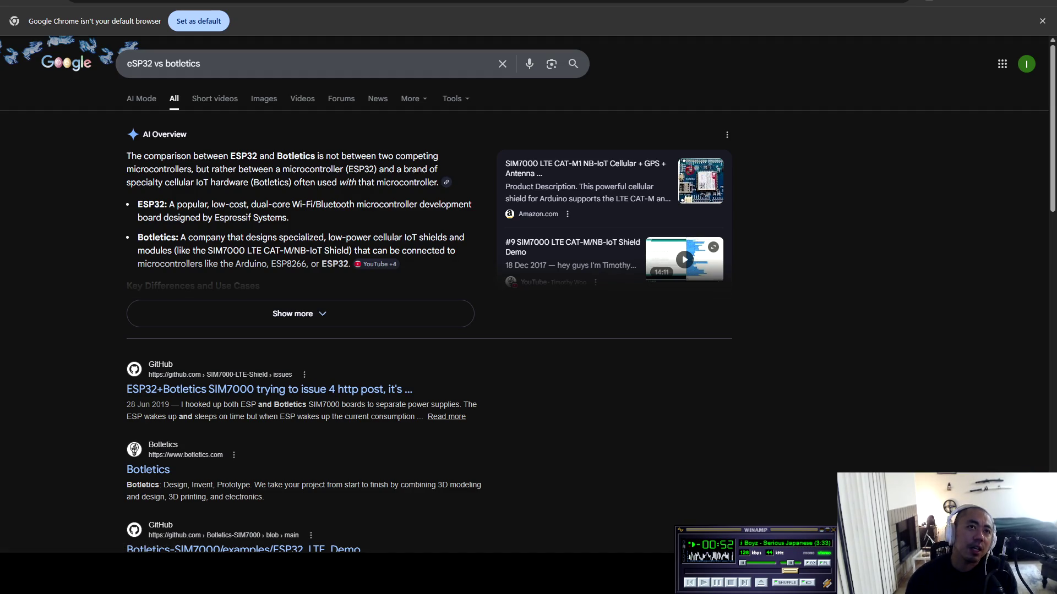
scroll(528, 308, down, 5)
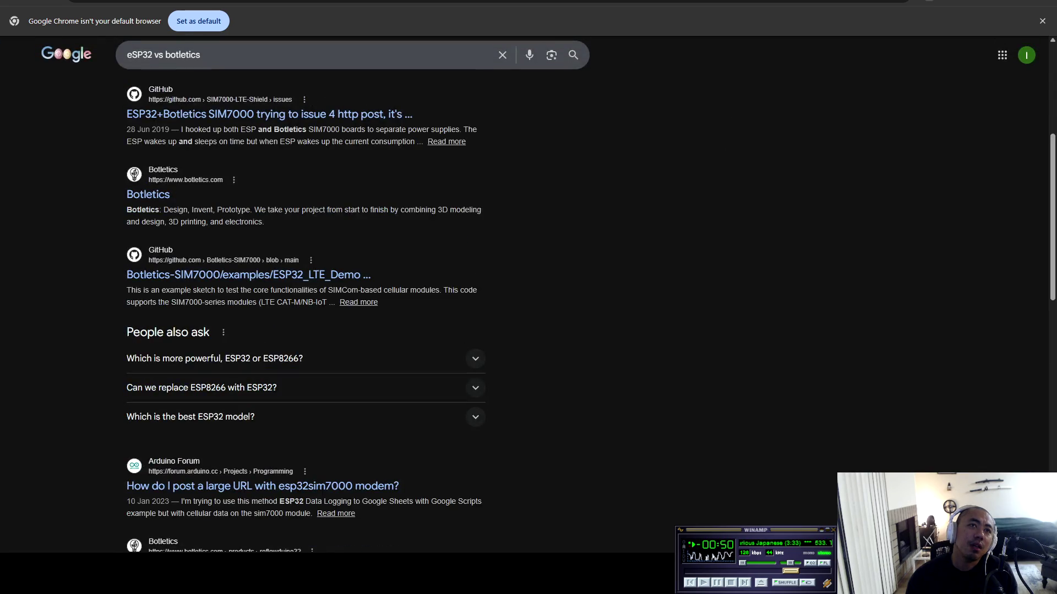
click(148, 194)
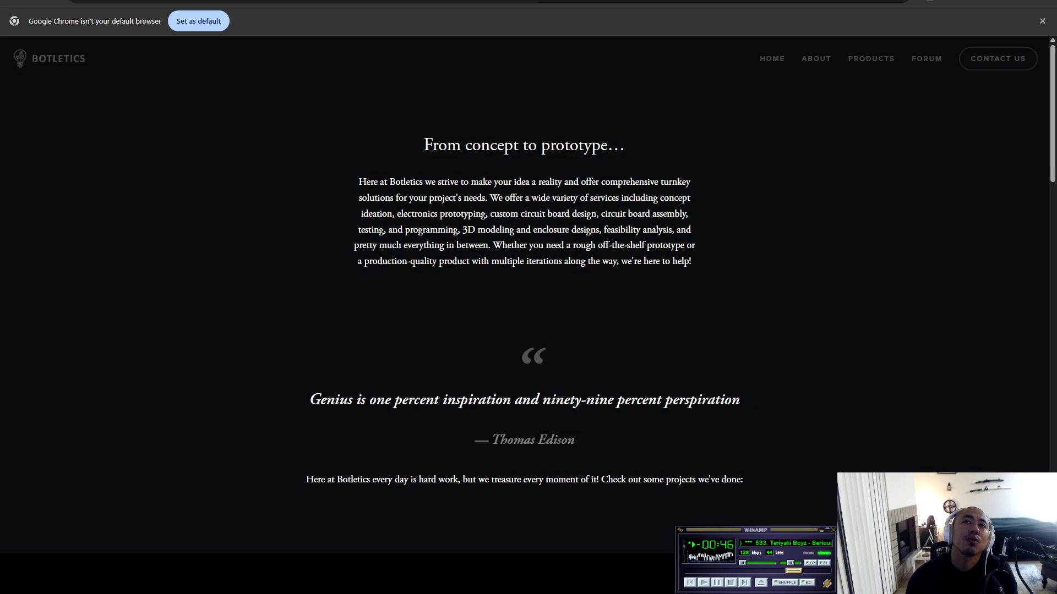
scroll(528, 297, down, 5)
scroll(528, 297, down, 6)
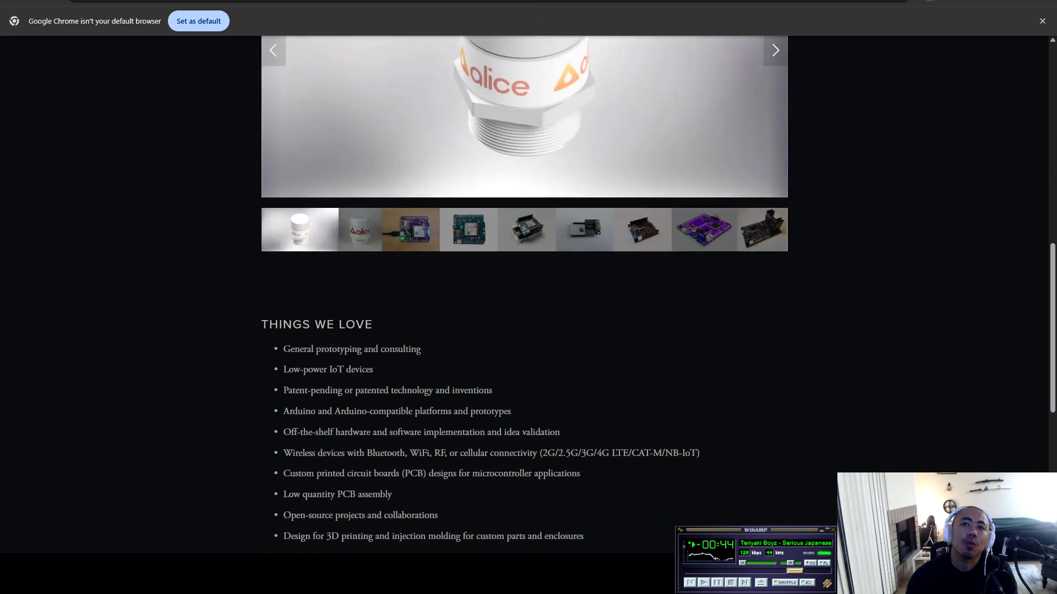
scroll(529, 297, up, 10)
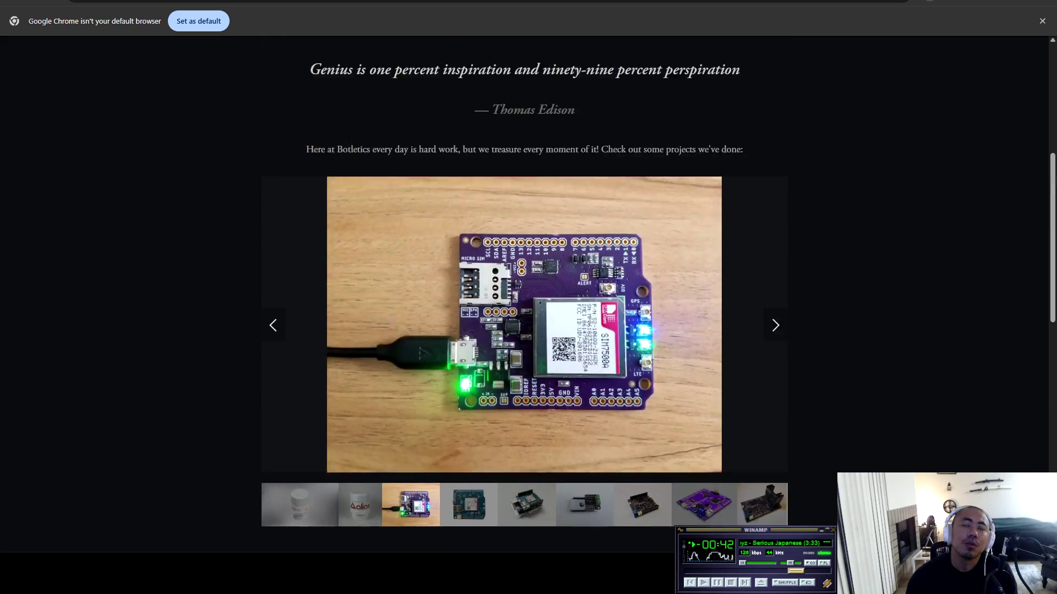
scroll(528, 297, up, 1)
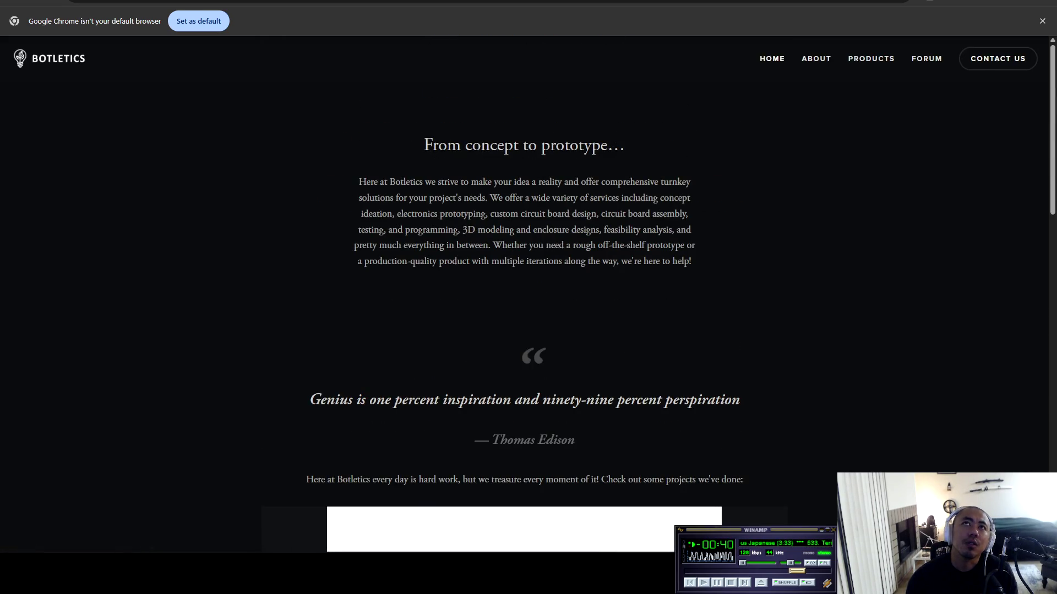
click(308, 2)
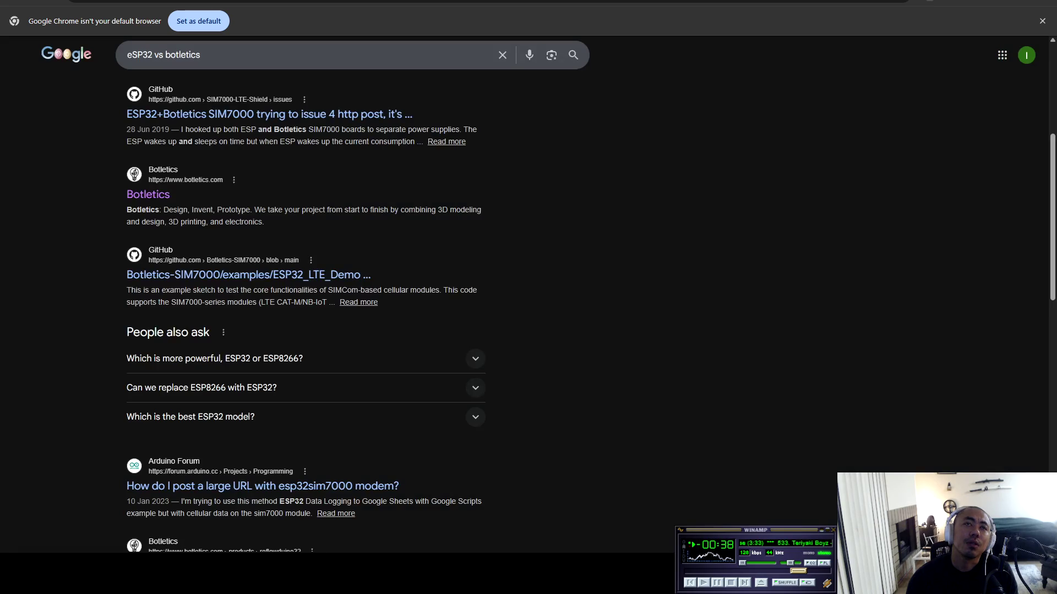
Switch between the Waveshare ESP32-S3-A7670E-4G documentation and store tabs, ending on the store page
key(ctrl+Tab)
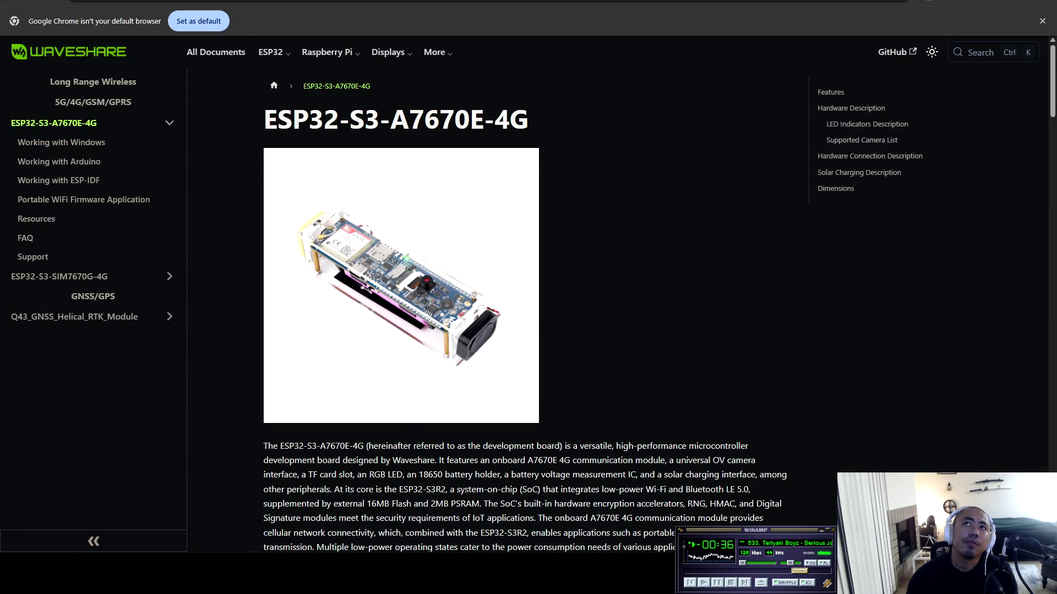
key(ctrl+Tab)
key(ctrl+shift+Tab)
key(ctrl+Tab)
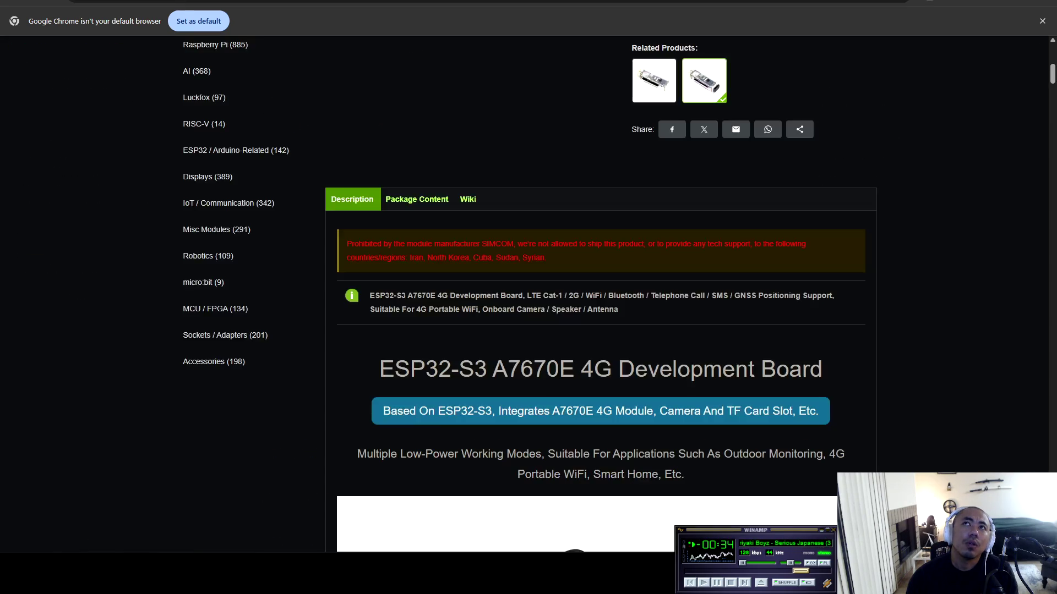
key(Home)
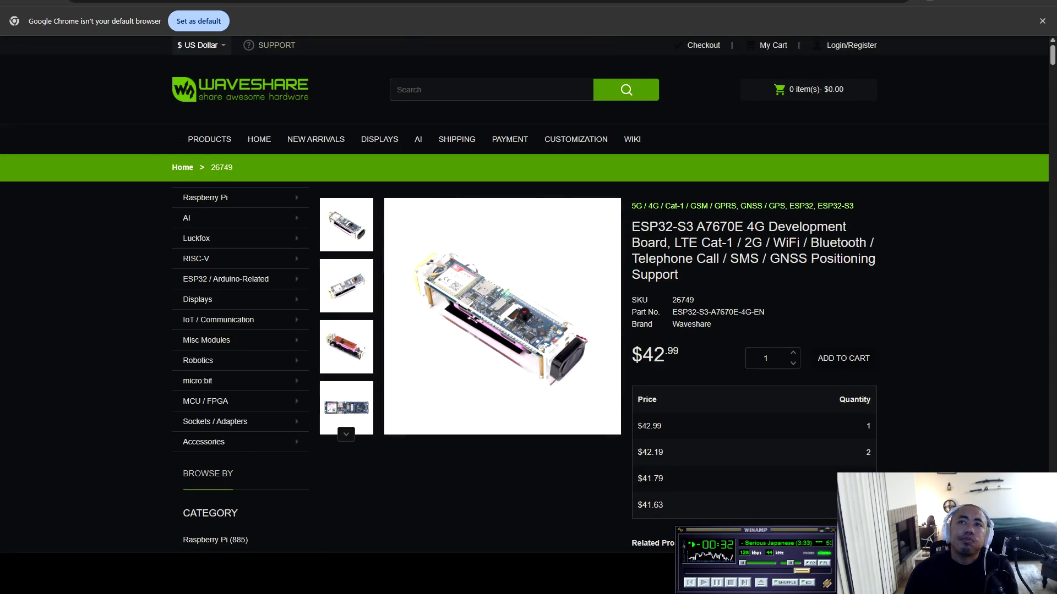
key(ctrl+shift+Tab)
key(ctrl+Tab)
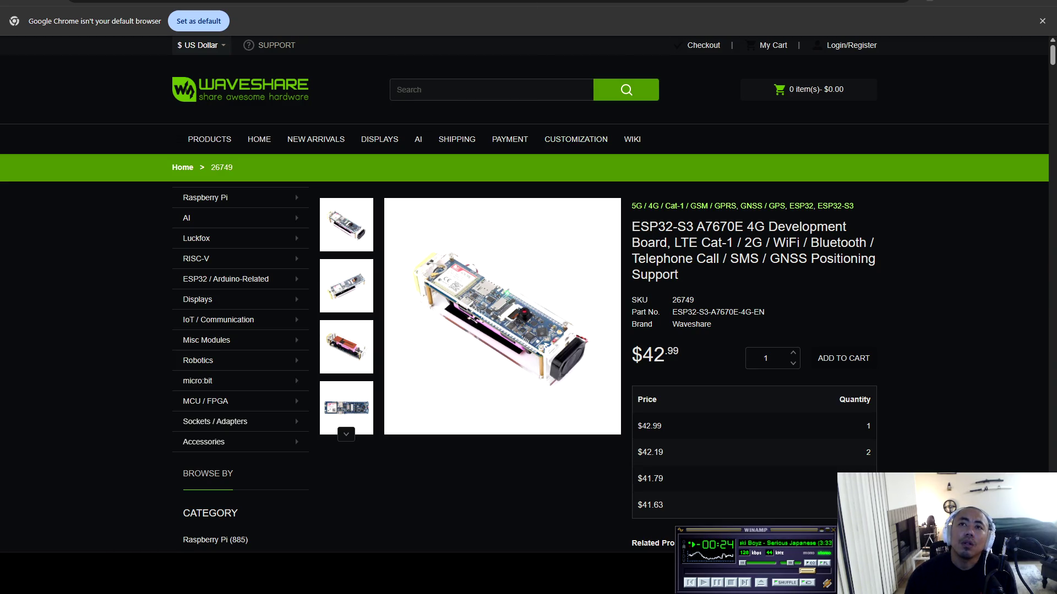
Review the $42.99 store listing, highlight the title's connectivity list, and go back to the results
scroll(524, 291, down, 9)
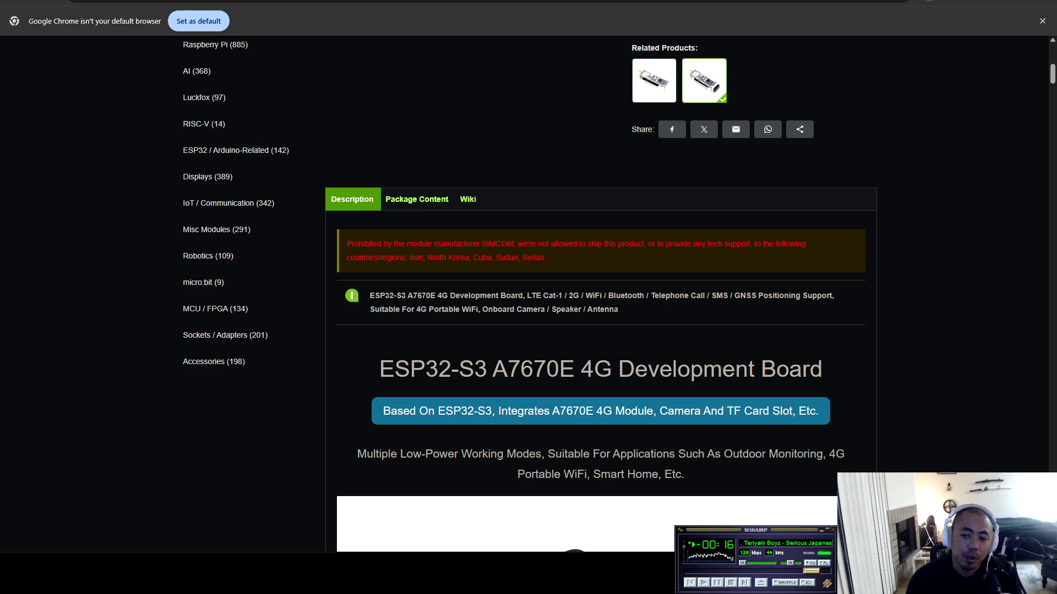
scroll(524, 292, up, 5)
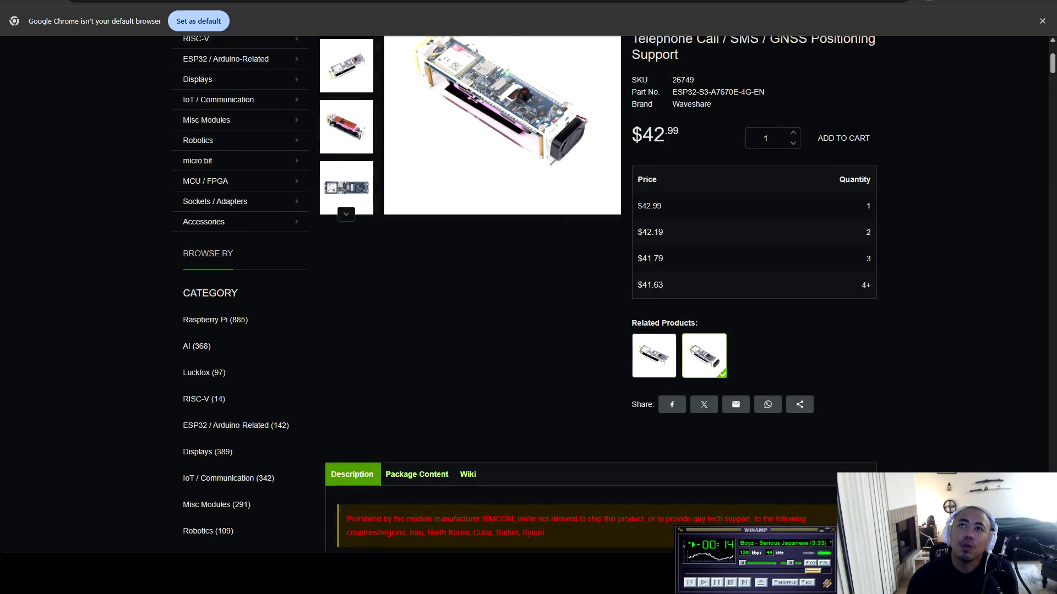
scroll(524, 291, up, 4)
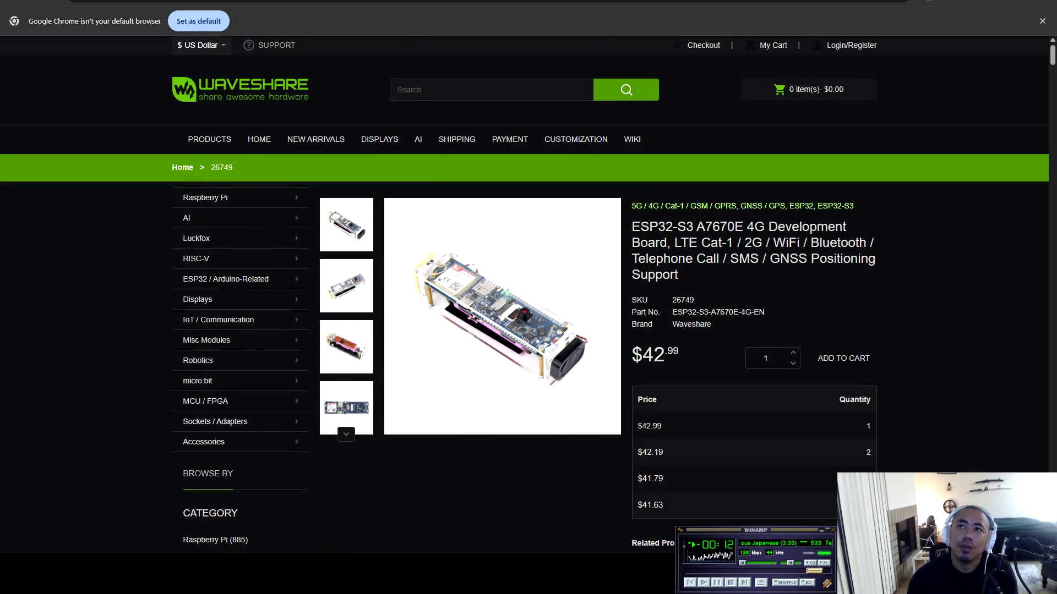
drag(726, 242, 873, 243)
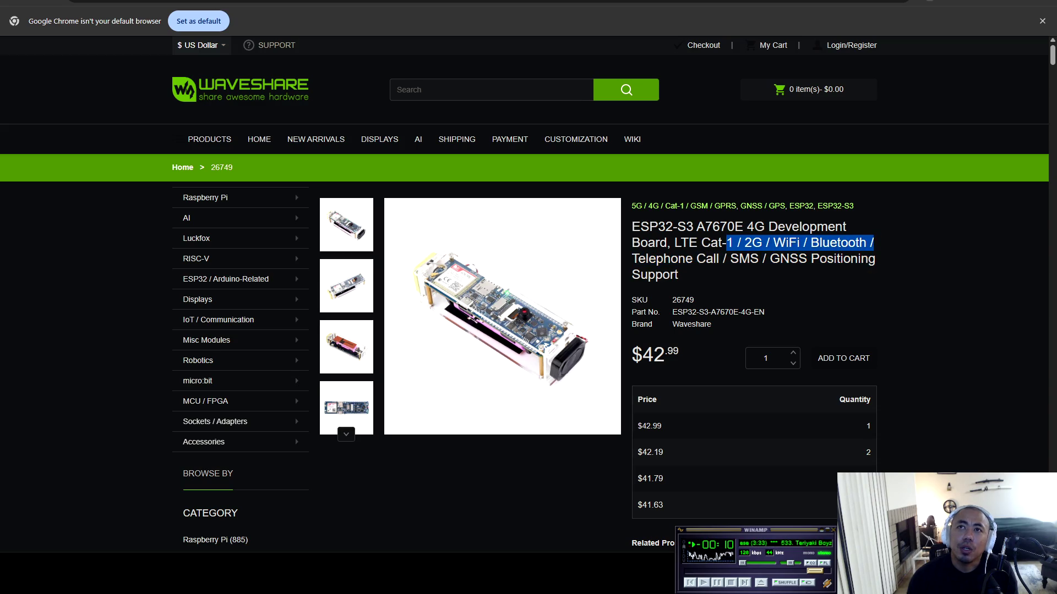
scroll(524, 298, down, 12)
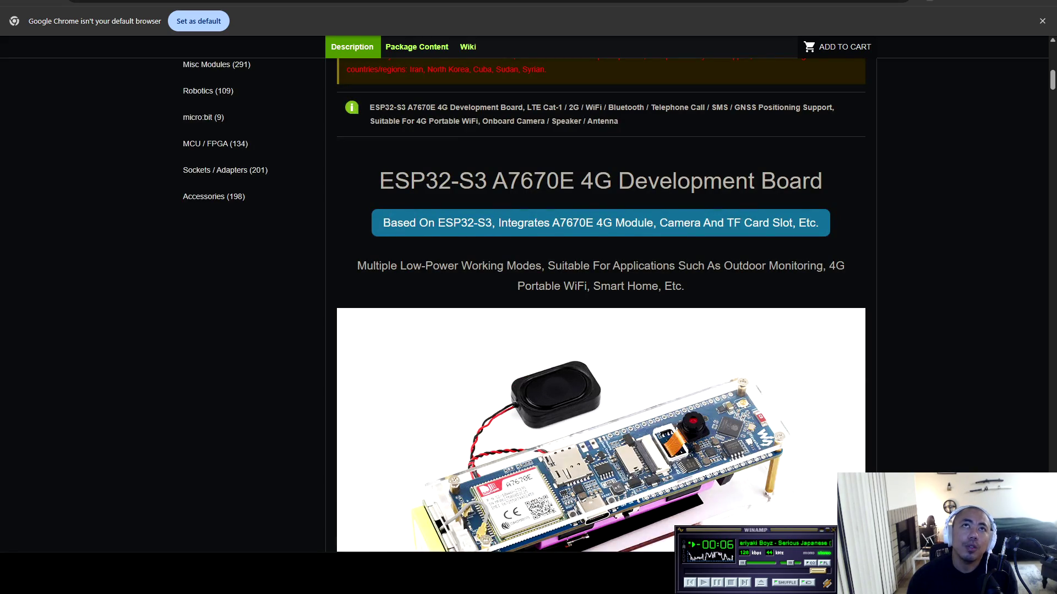
key(alt+Left)
key(alt+Left)
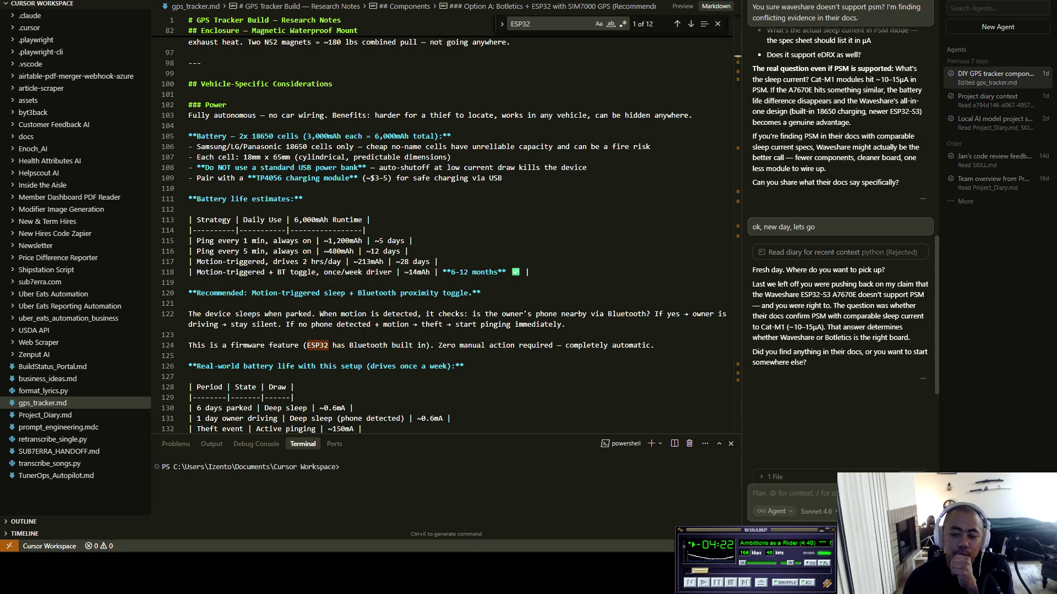
Scroll through the agent's chat reply to locate its PSM checklist
scroll(840, 209, up, 3)
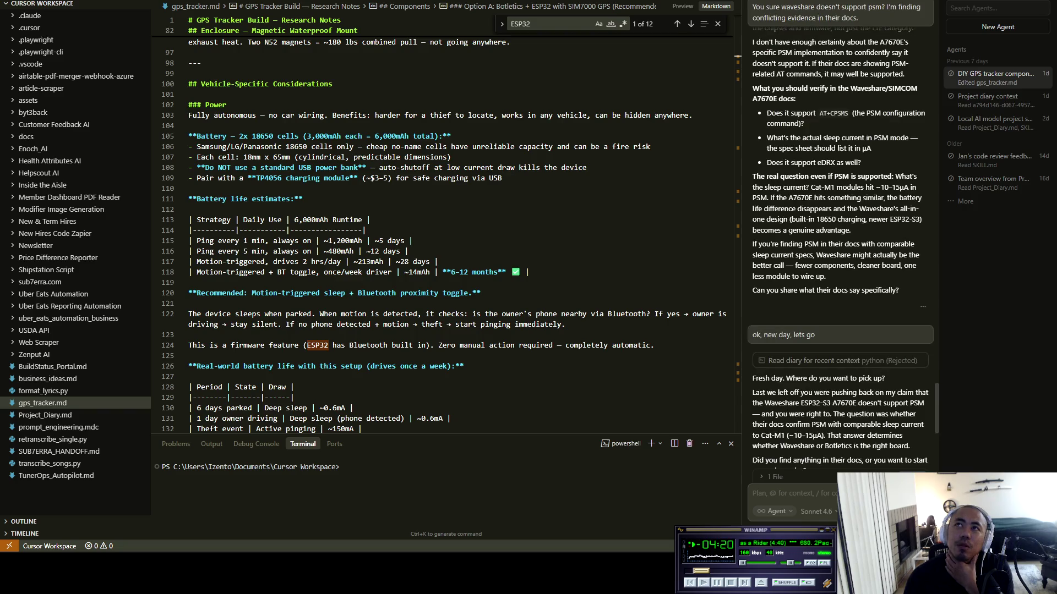
scroll(840, 248, up, 3)
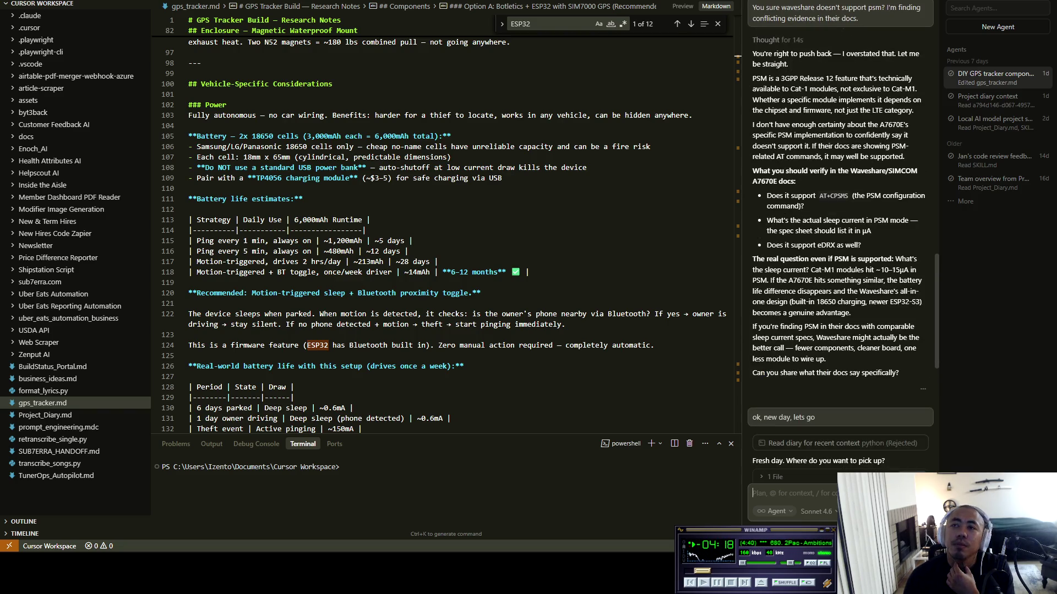
scroll(841, 231, up, 3)
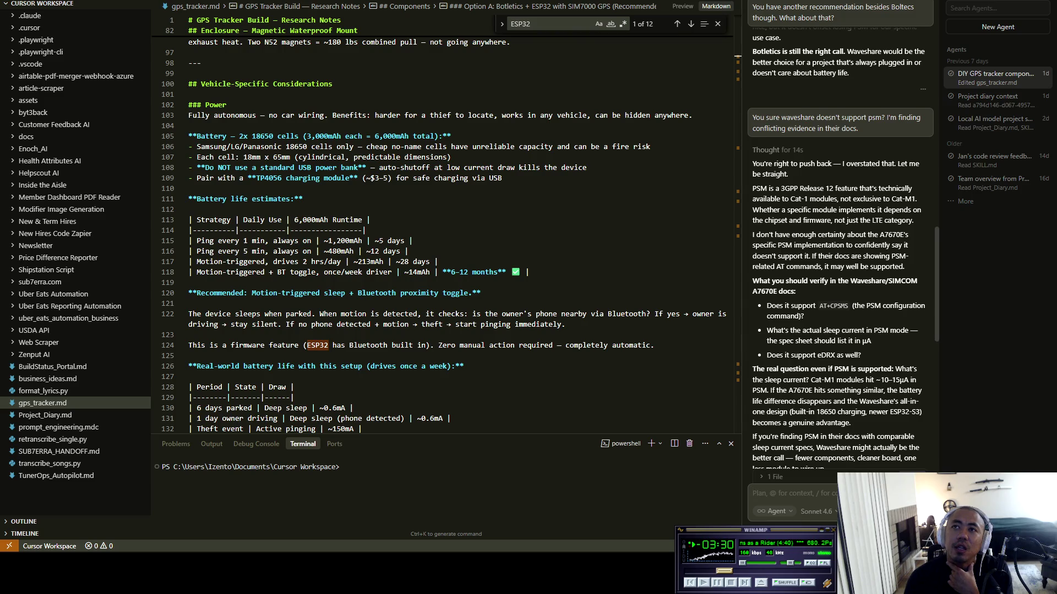
scroll(843, 247, down, 4)
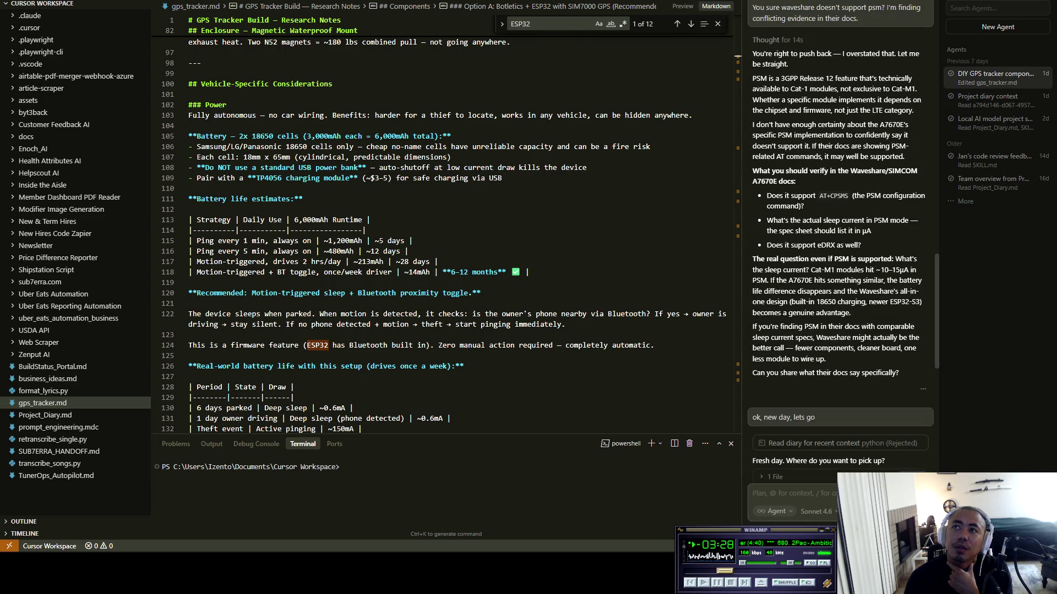
scroll(843, 248, down, 4)
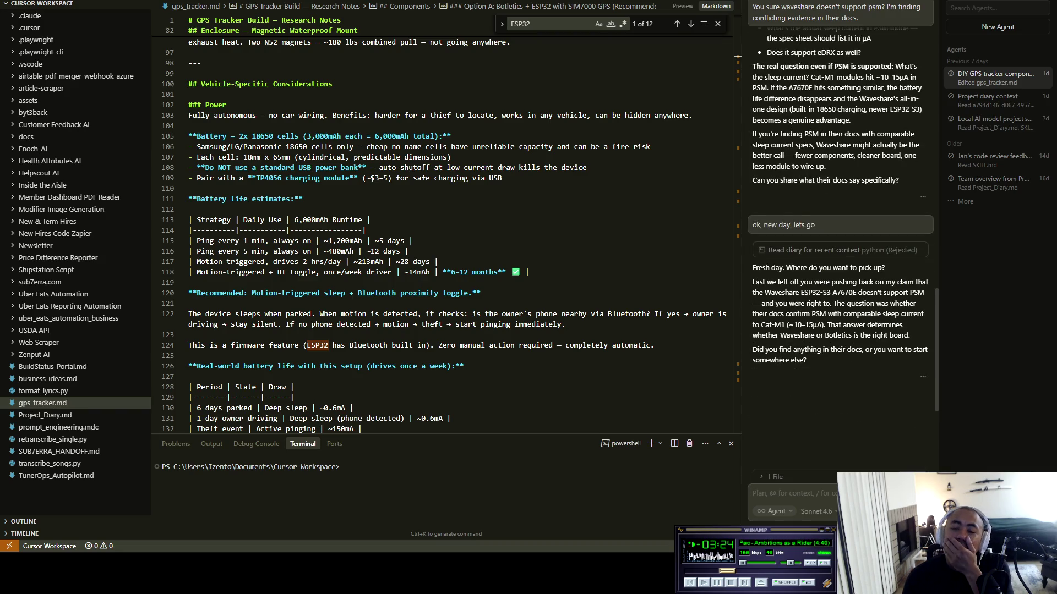
scroll(842, 247, up, 7)
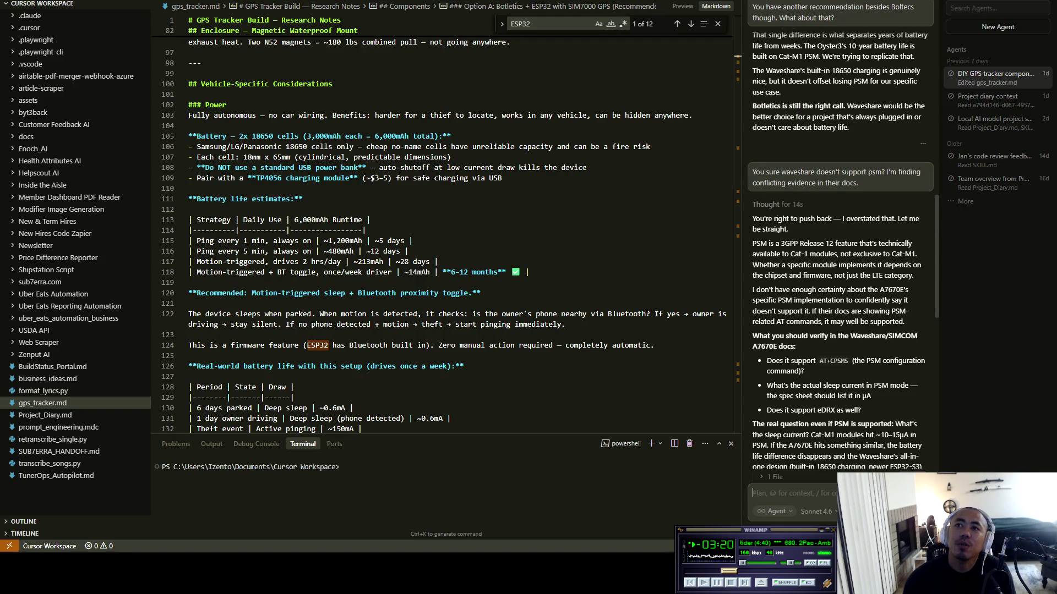
scroll(842, 251, down, 1)
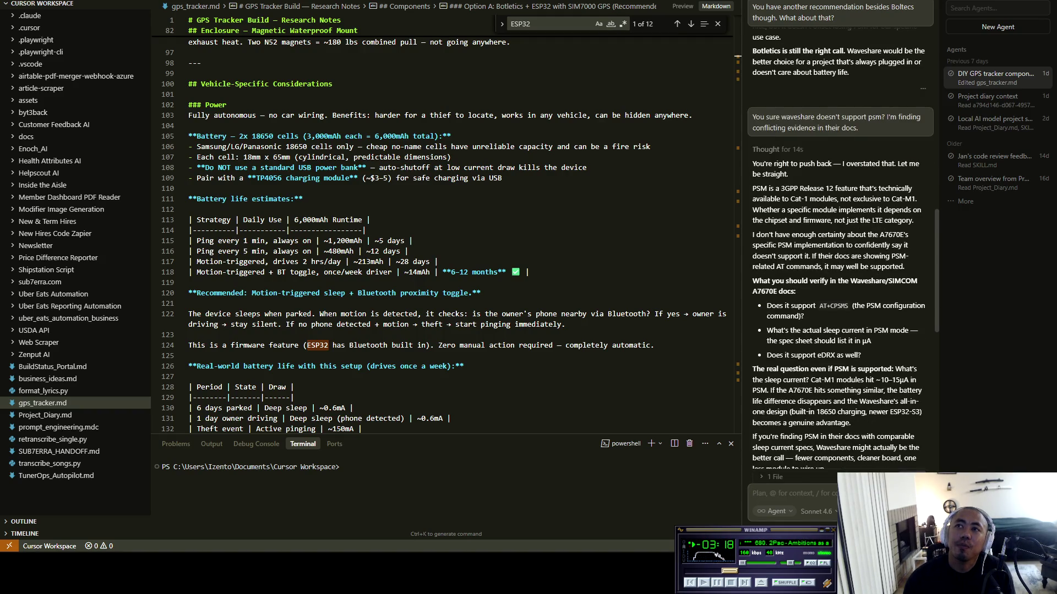
Select 'A7670E' in the reply's docs-verification line and open a new Chrome tab
drag(778, 292, 770, 7)
drag(752, 280, 796, 291)
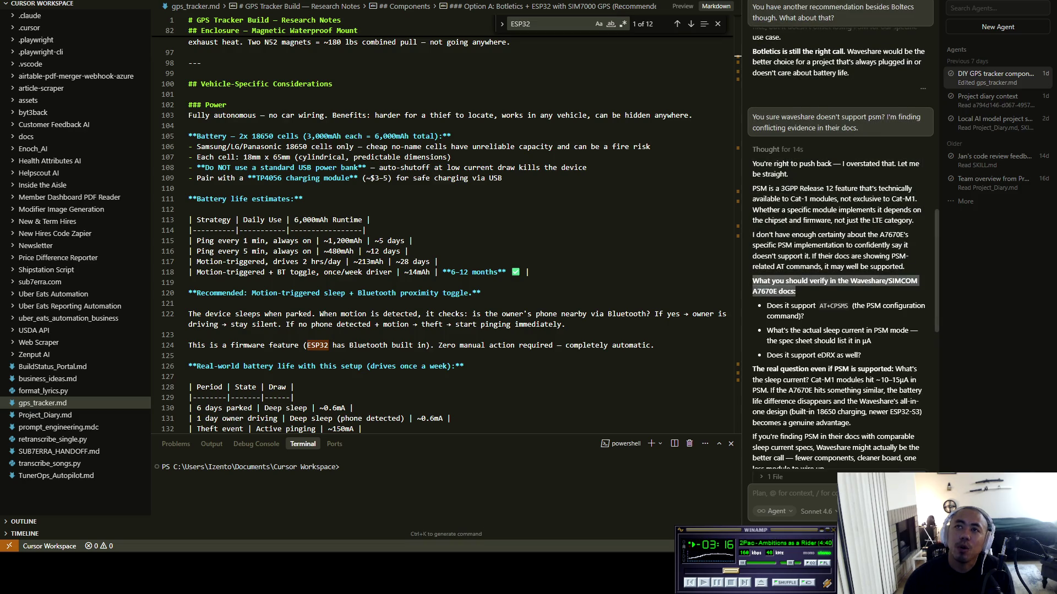
double_click(765, 291)
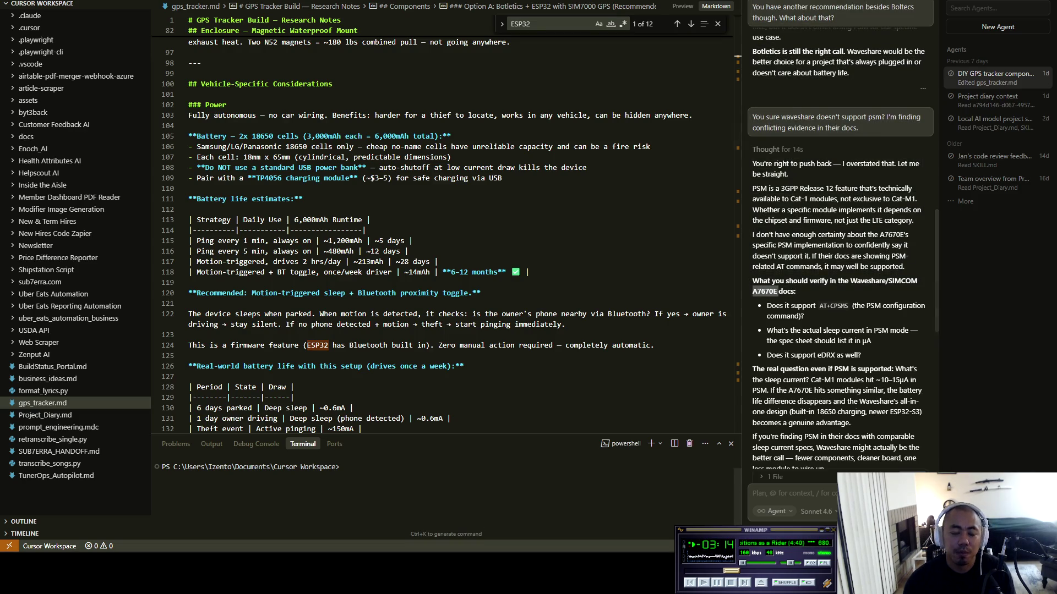
key(alt+Tab)
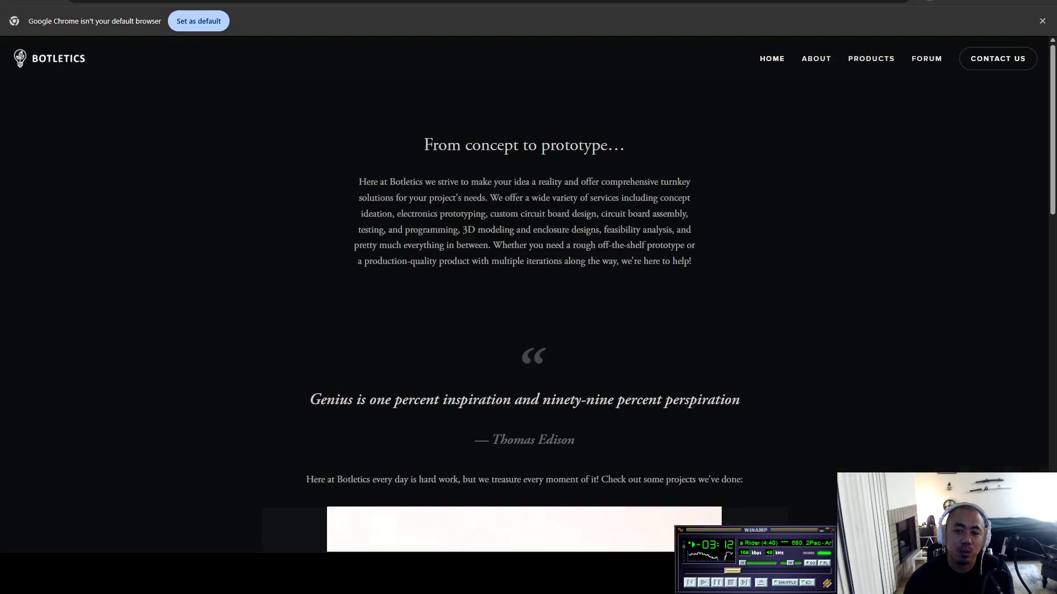
key(ctrl+t)
Search Google for 'A7670E', then refine the query to 'A7670E psm support'
text(A7670E)
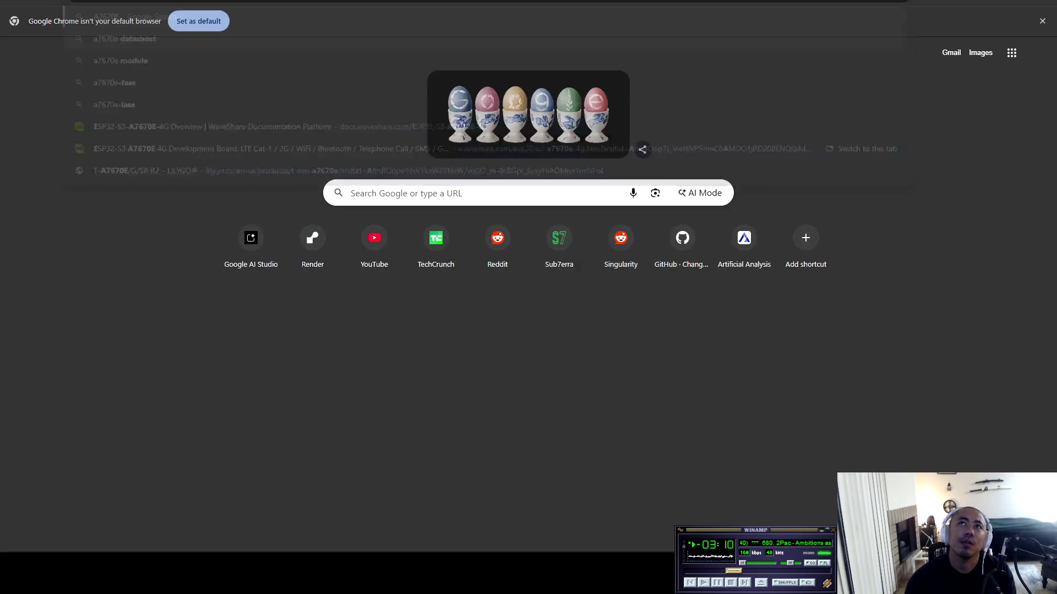
key(Return)
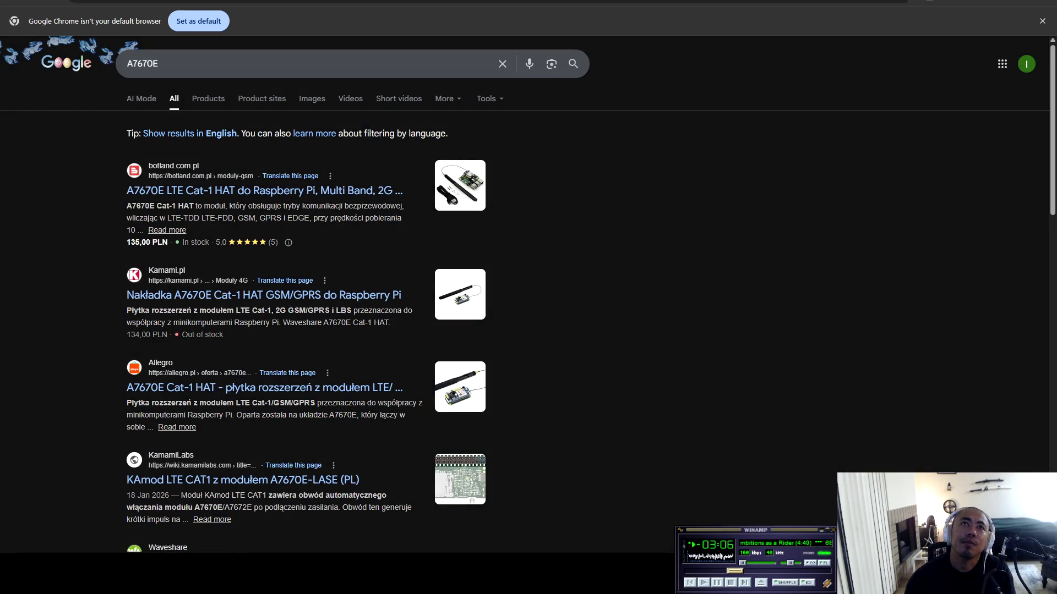
click(165, 63)
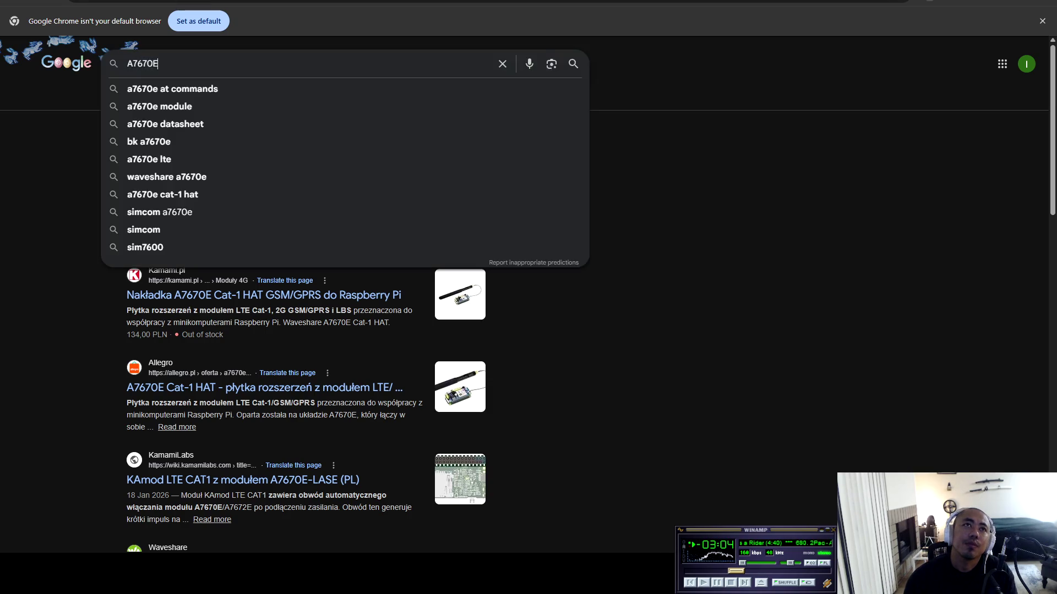
text(psm support)
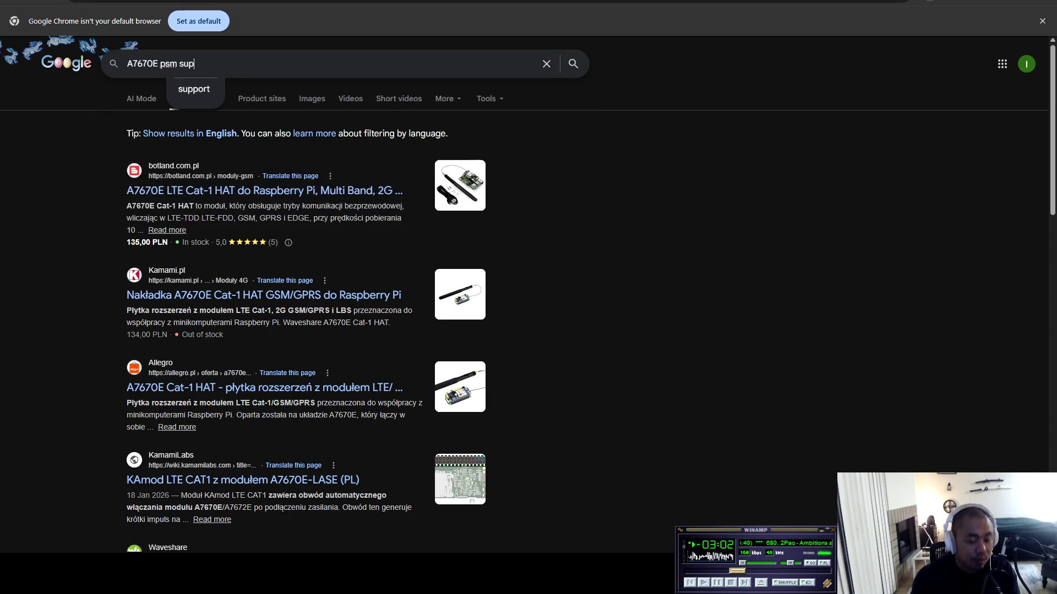
key(Return)
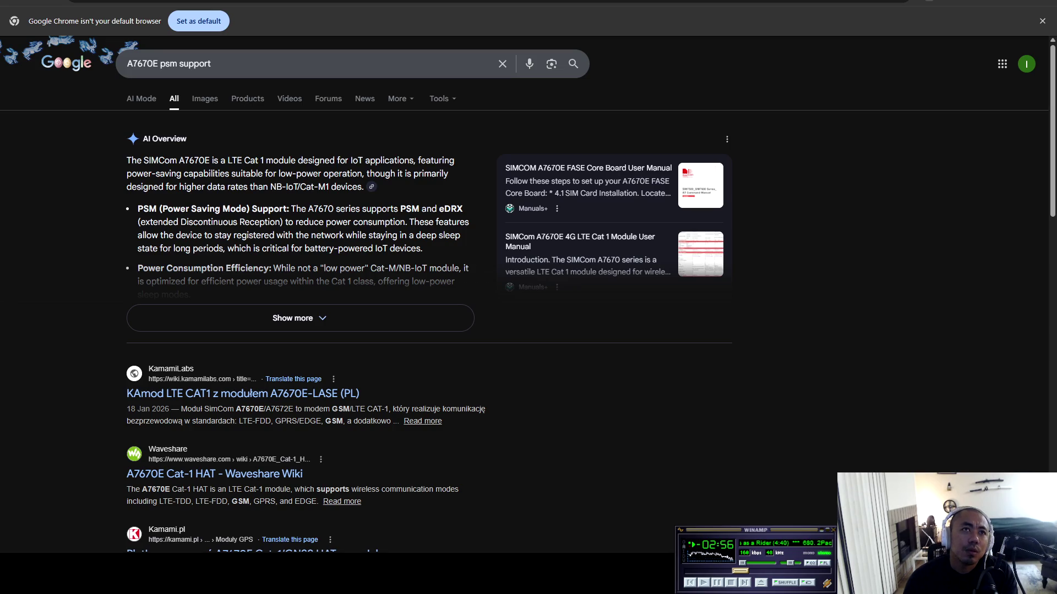
Expand the AI Overview on PSM and eDRX support and open the Waveshare Wiki A7670E Cat-1 HAT page
mouse_move(296, 209)
mouse_down()
mouse_move(450, 209)
mouse_move(193, 222)
mouse_move(457, 222)
mouse_move(213, 222)
mouse_move(261, 236)
mouse_move(232, 235)
mouse_move(461, 236)
mouse_move(213, 236)
mouse_move(214, 249)
mouse_move(423, 248)
mouse_up()
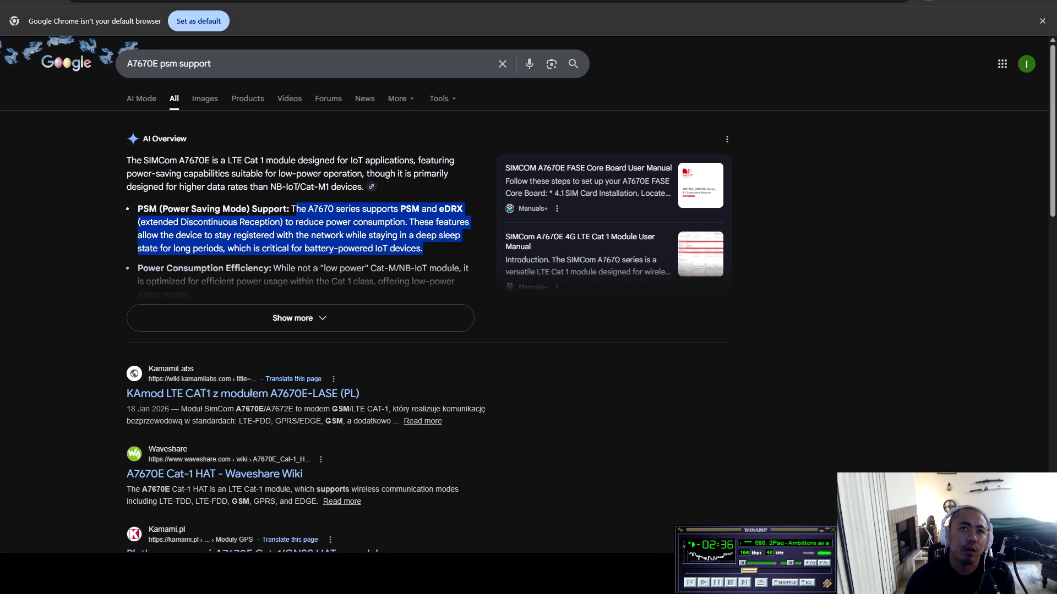
click(292, 318)
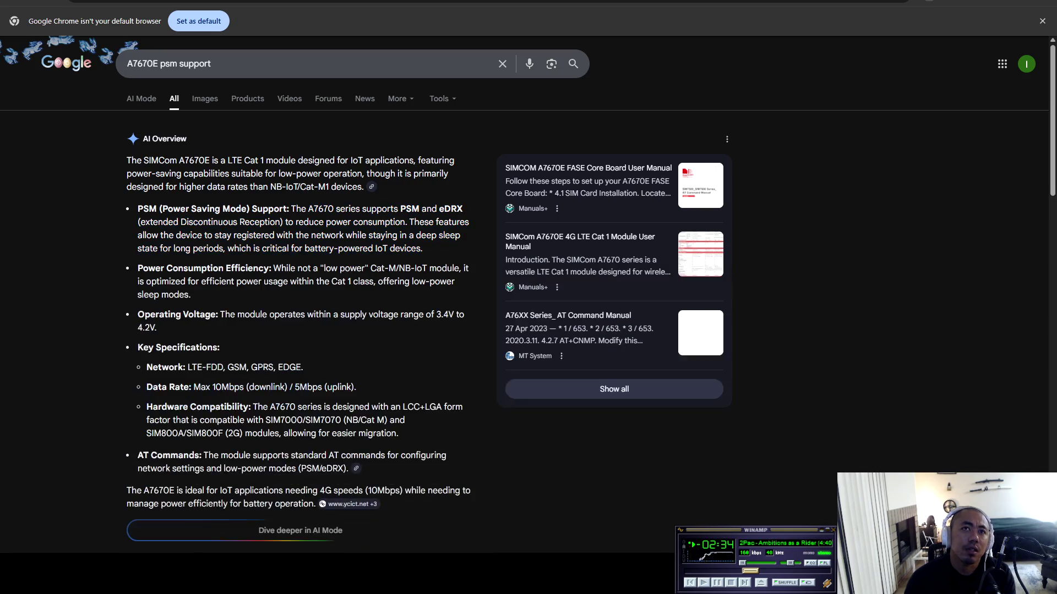
scroll(292, 318, down, 5)
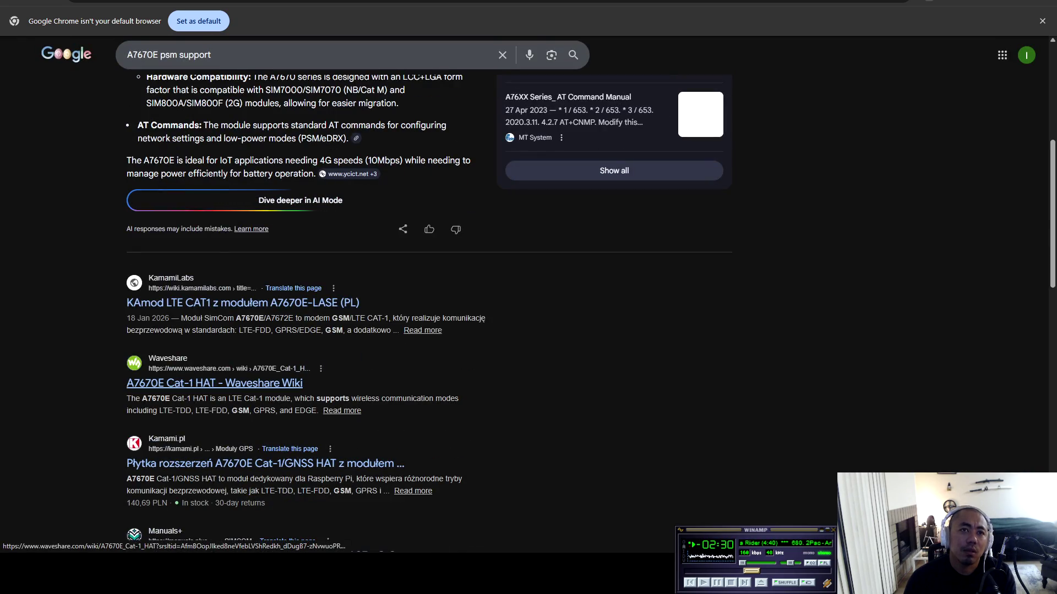
click(300, 201)
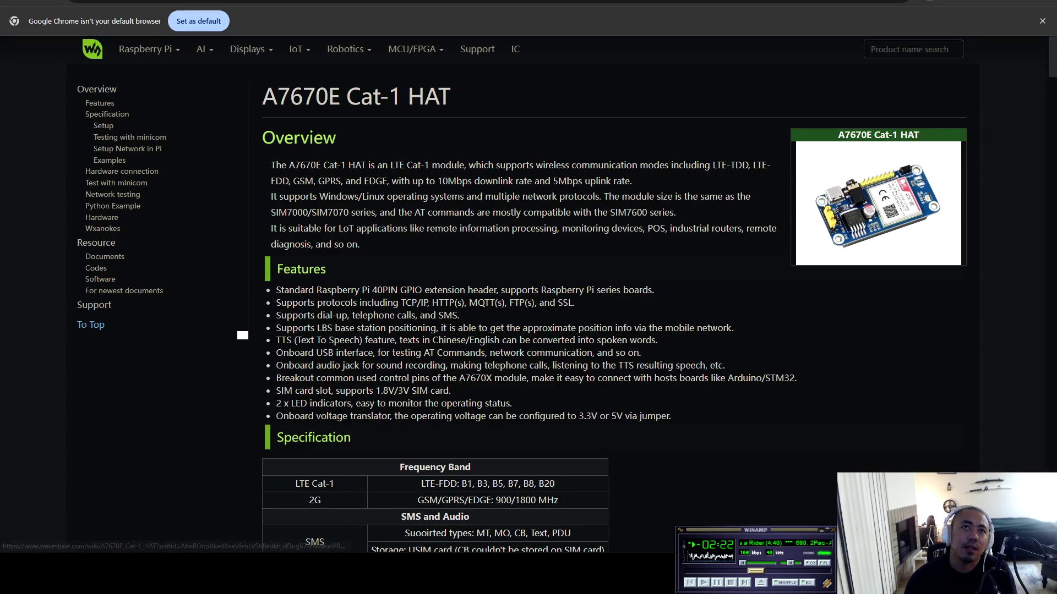
Search the A7670E Cat-1 HAT wiki page for 'psm' and scroll its specs, finding no matches
key(ctrl+f)
text(psm)
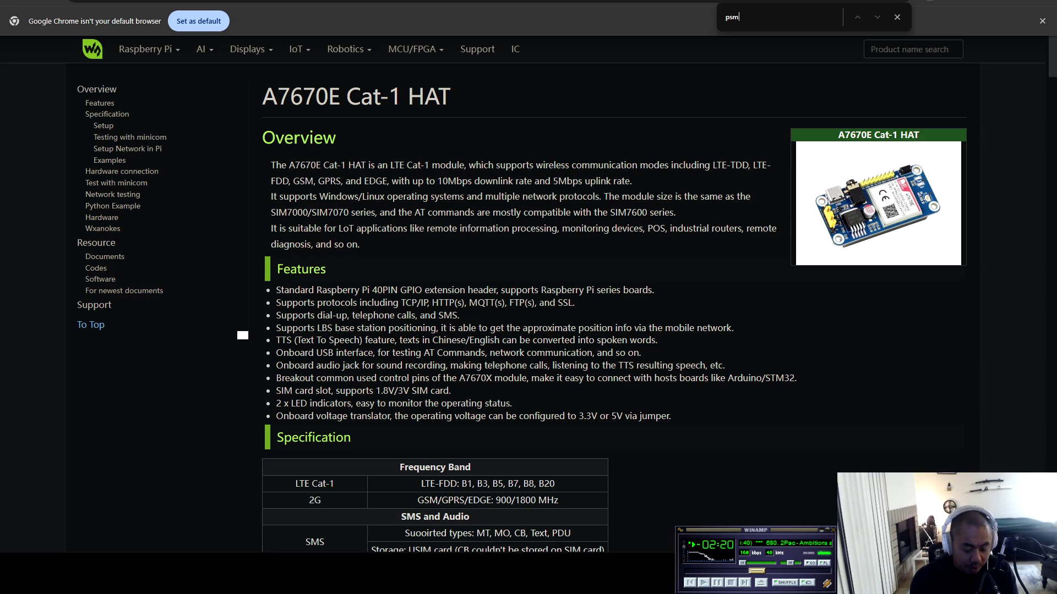
scroll(520, 364, down, 5)
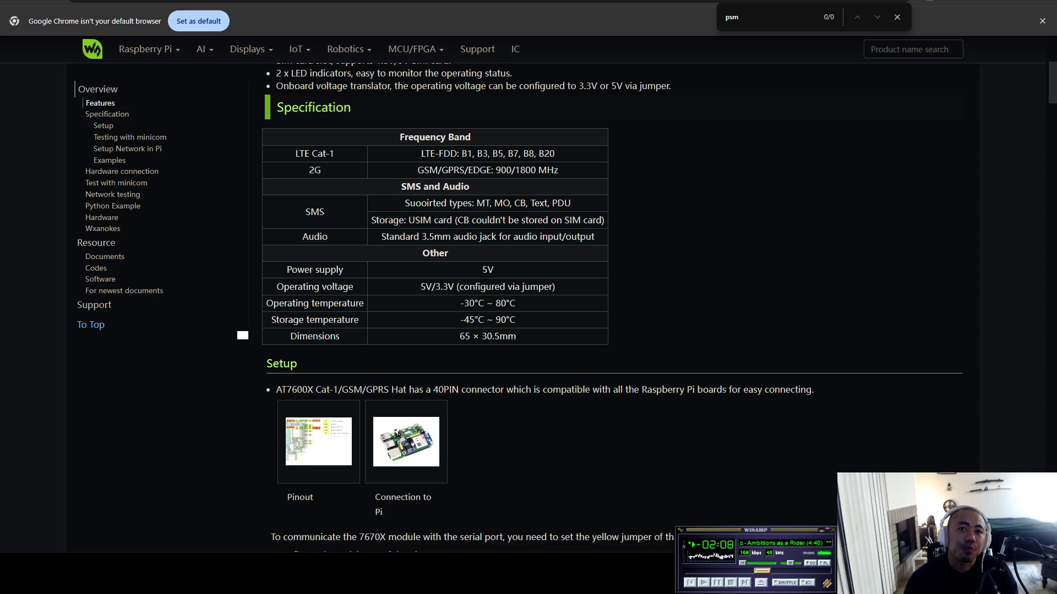
scroll(550, 309, down, 4)
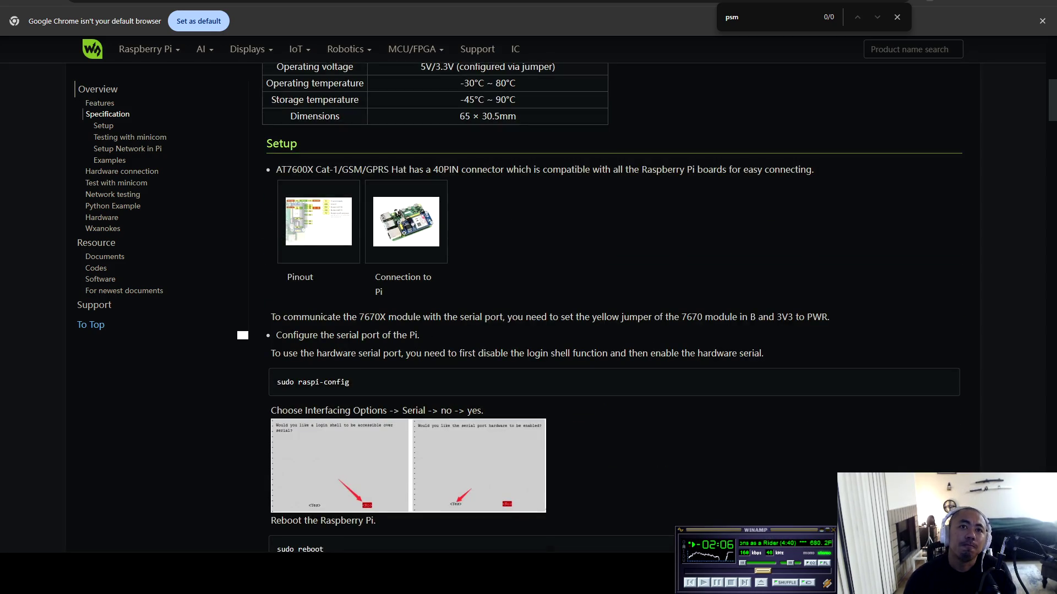
scroll(385, 309, down, 5)
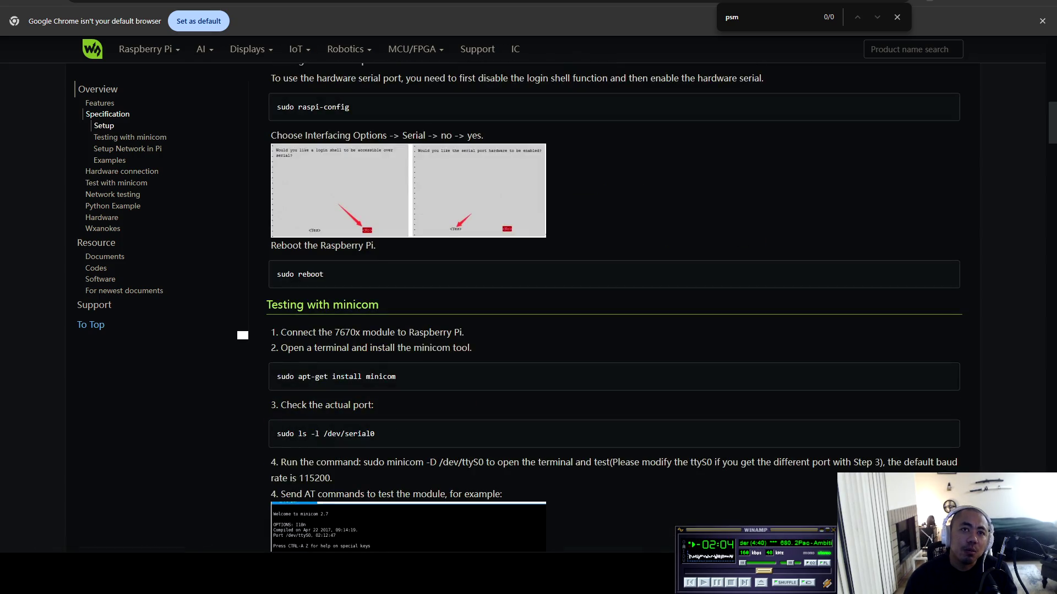
scroll(385, 308, down, 3)
scroll(385, 308, up, 6)
Return to the top of the wiki page and go back to the ESP32-S3 A7670E product page
key(Home)
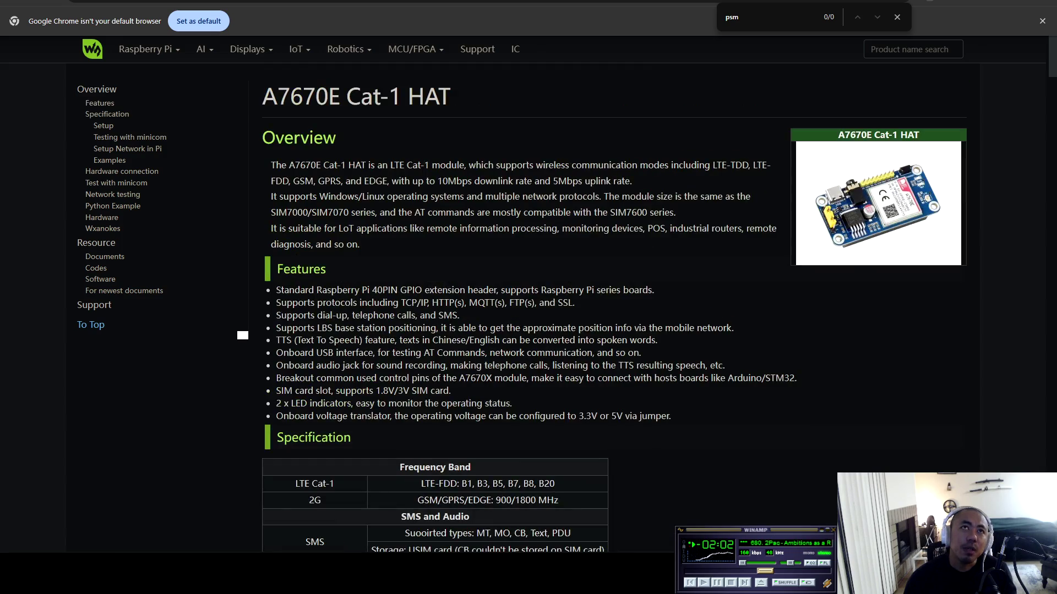
key(ctrl+l)
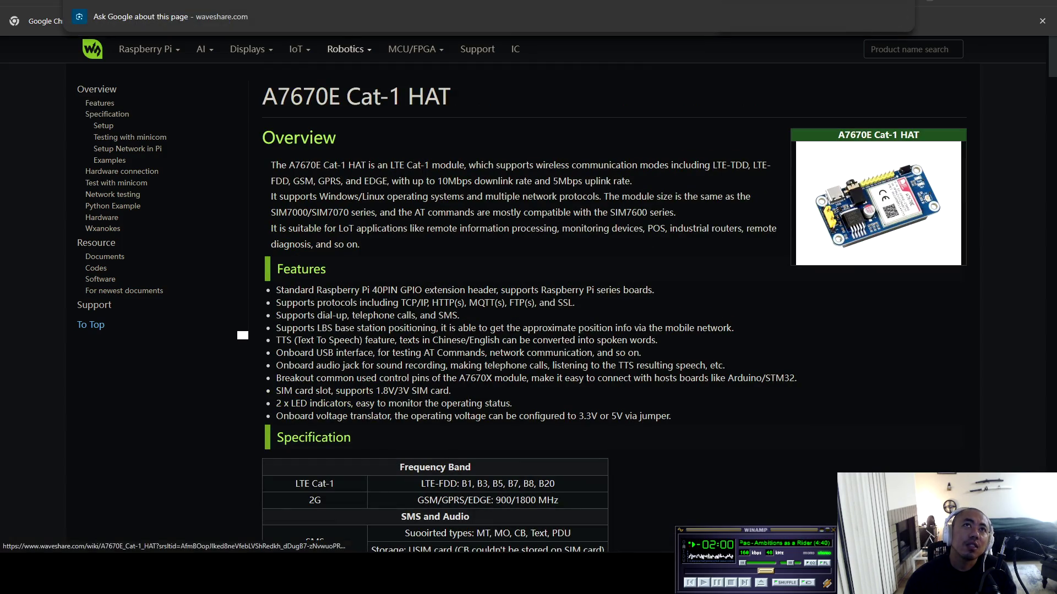
key(Escape)
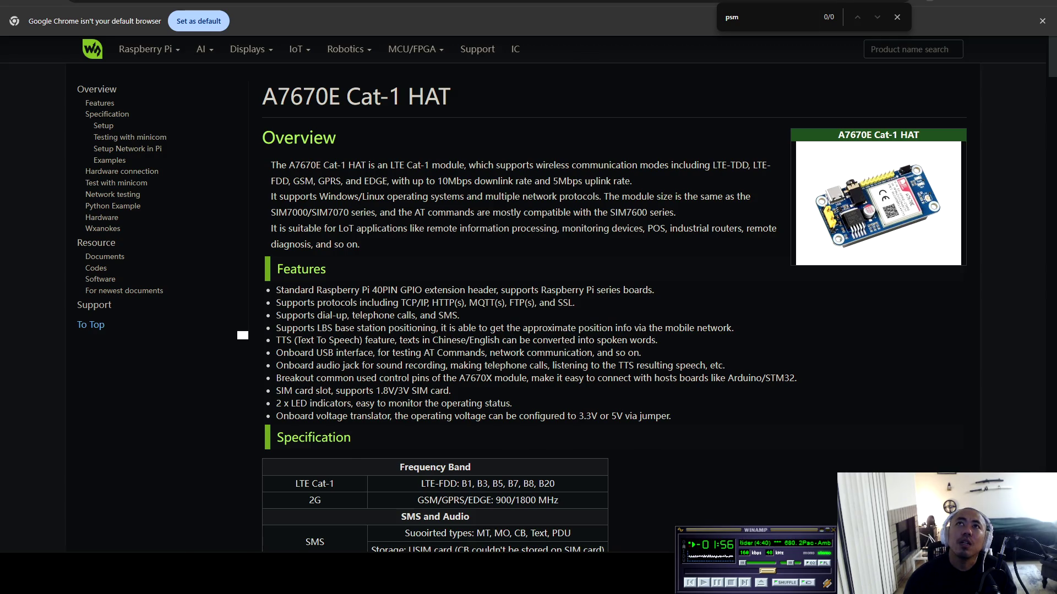
key(alt+Left)
key(alt+Left)
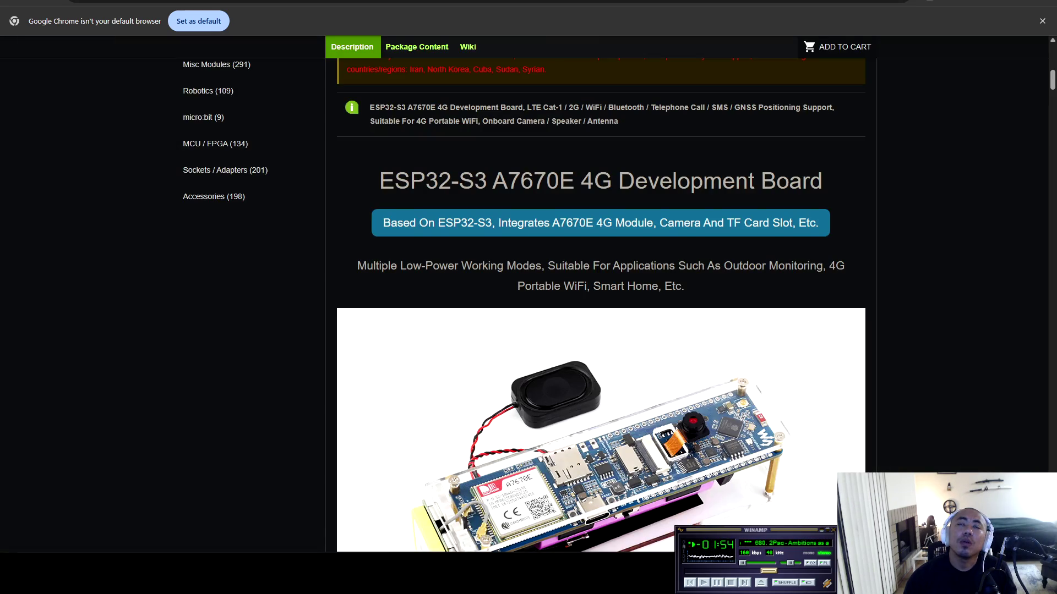
Review the ESP32-S3 A7670E board's Selection Guide and pinout, then go back to the Cursor notes
scroll(529, 297, up, 5)
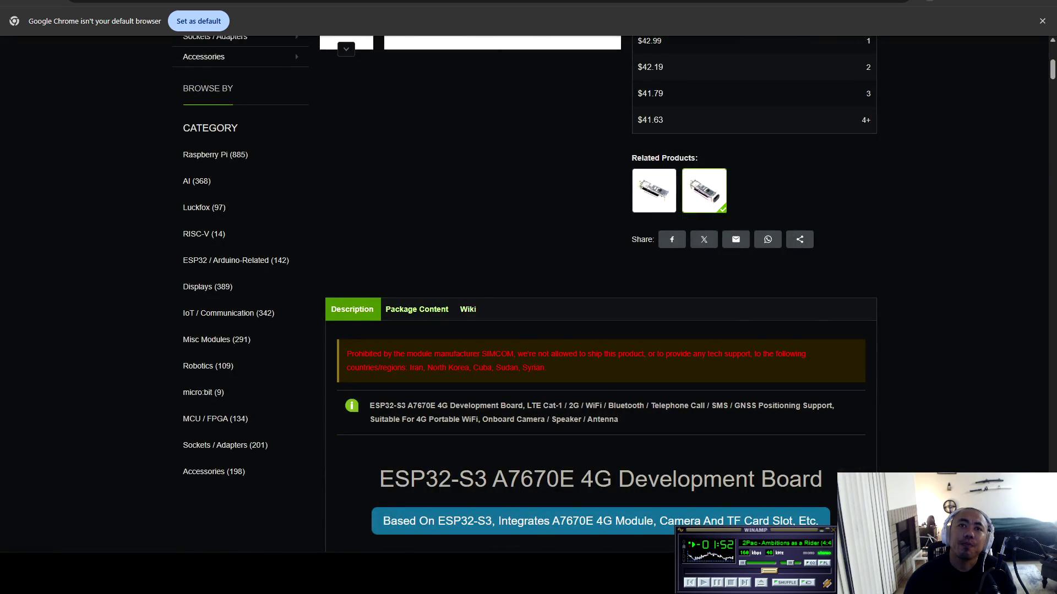
click(468, 309)
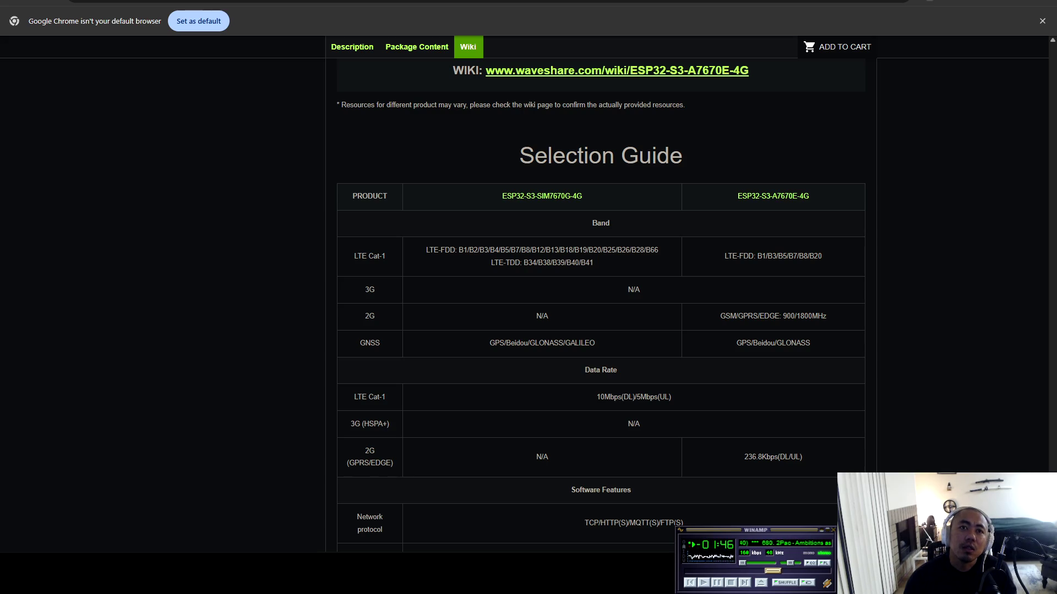
scroll(601, 298, down, 4)
scroll(600, 297, down, 10)
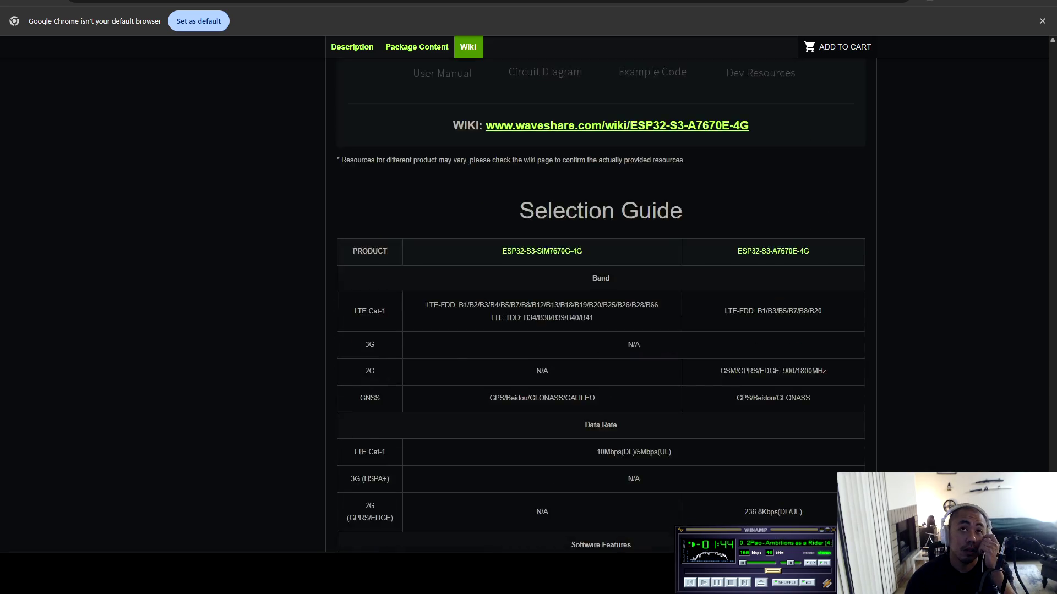
scroll(600, 297, up, 15)
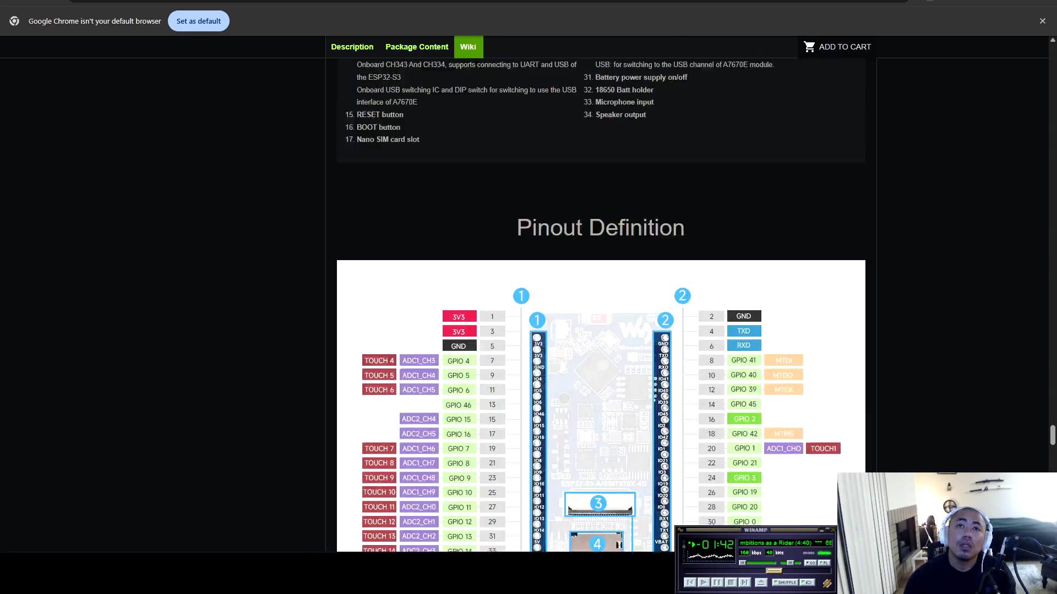
scroll(600, 298, up, 7)
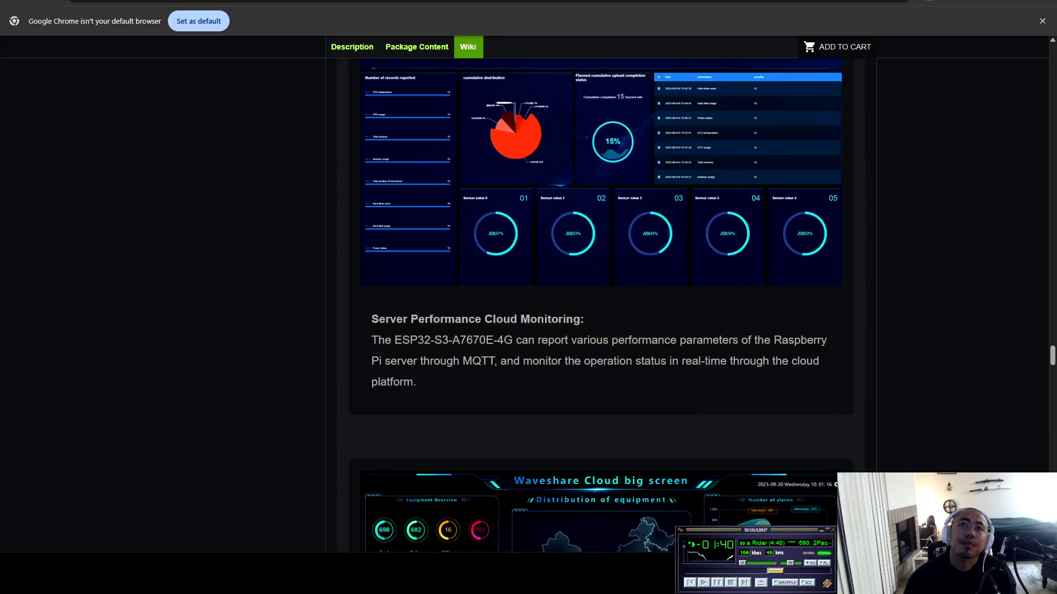
scroll(600, 297, up, 20)
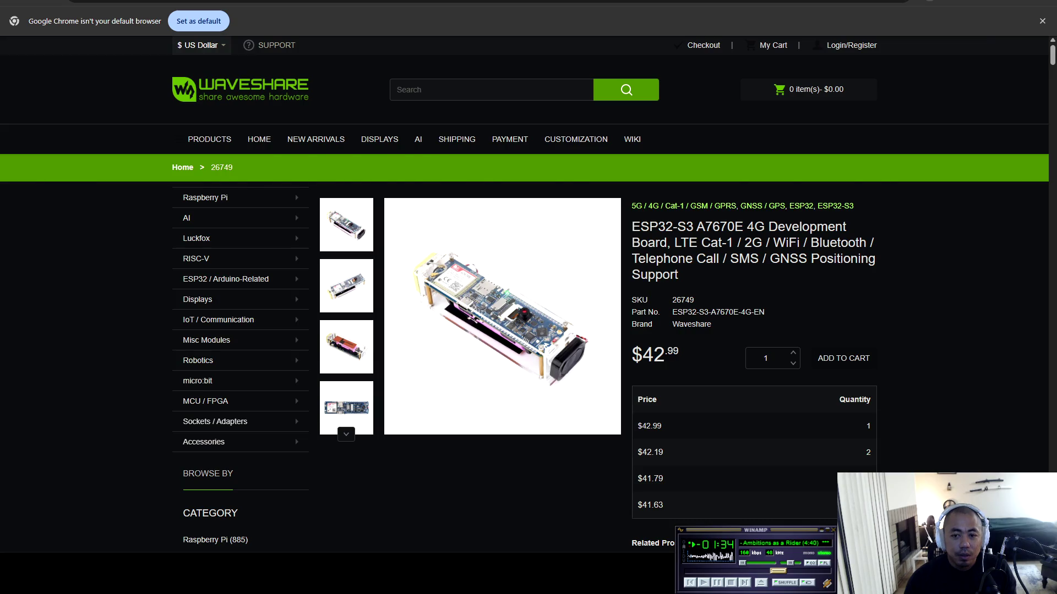
key(alt+Tab)
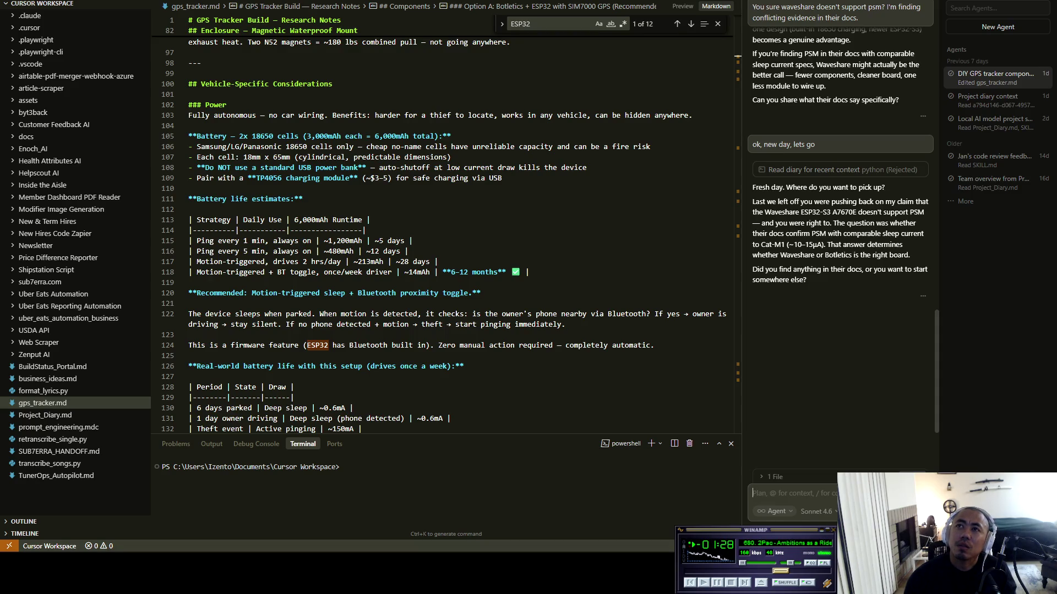
Send the agent the Waveshare ESP32-S3 A7670E link and read its verdict keeping the Botletics SIM7000G
key(ctrl+v)
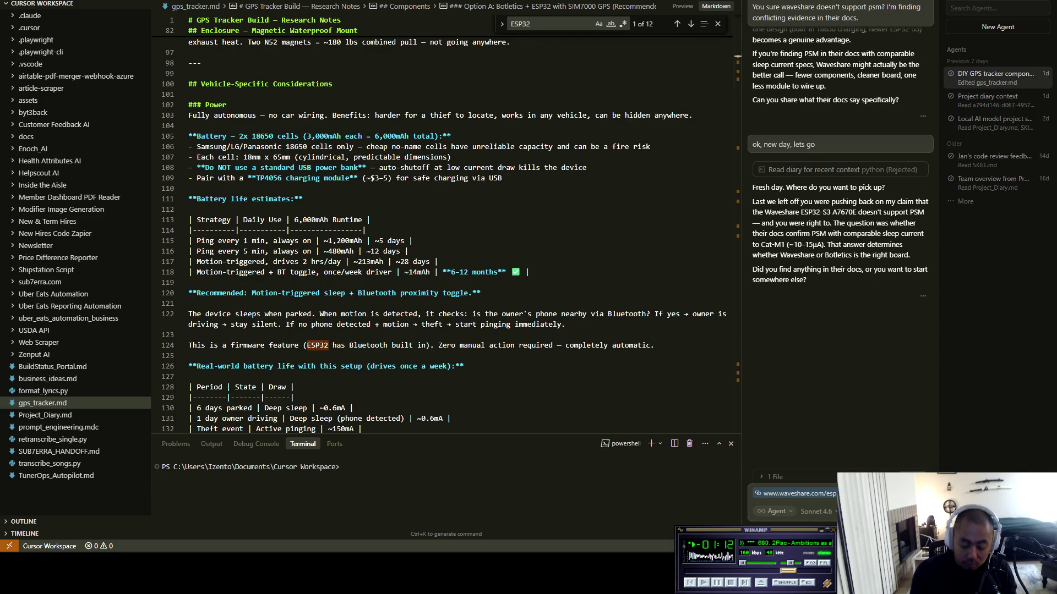
key(Return)
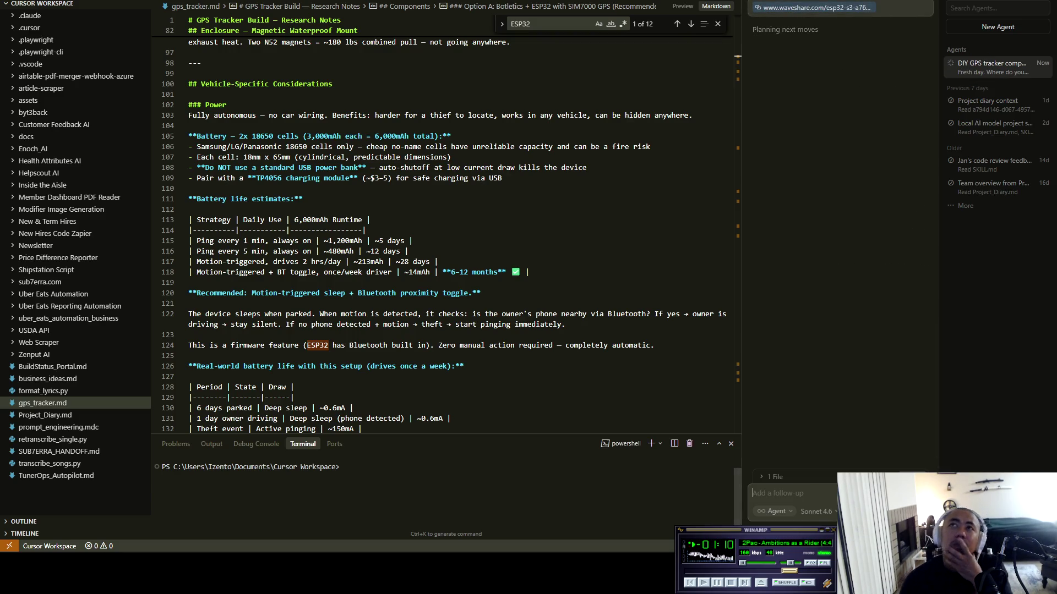
key(alt+Tab)
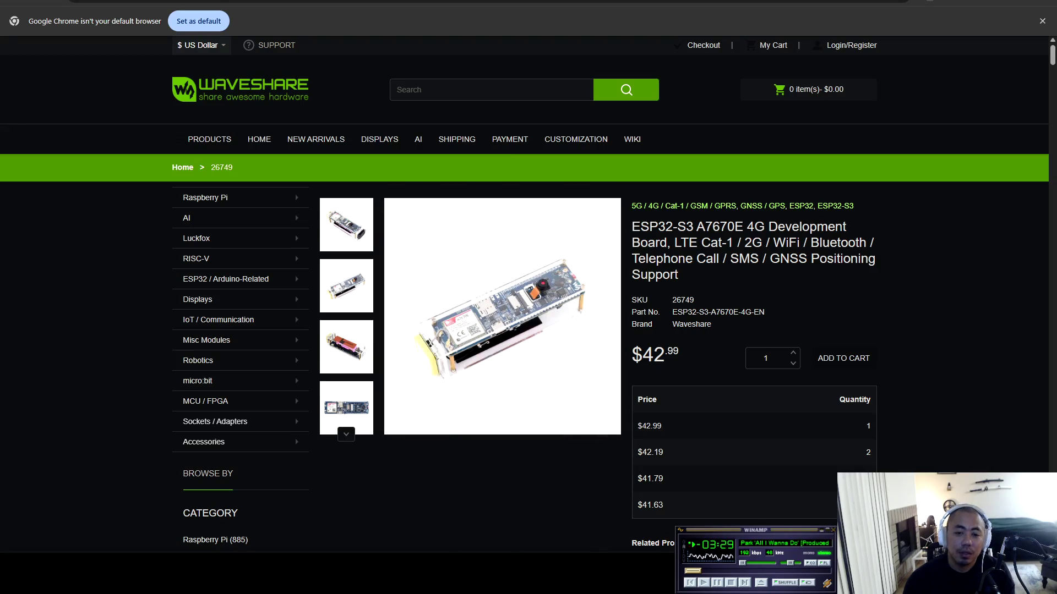
key(alt+Tab)
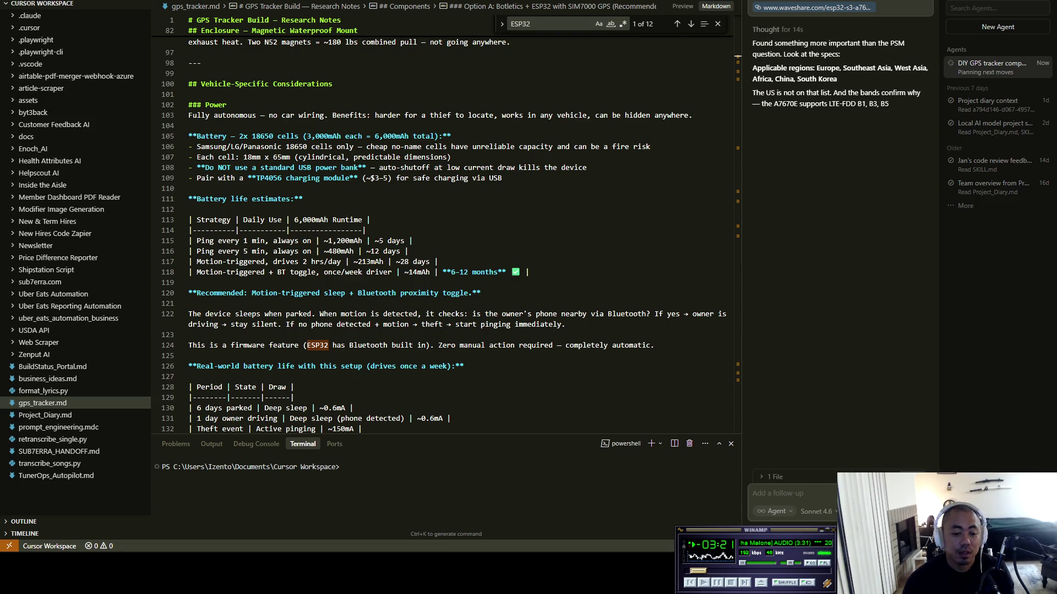
key(alt+Tab)
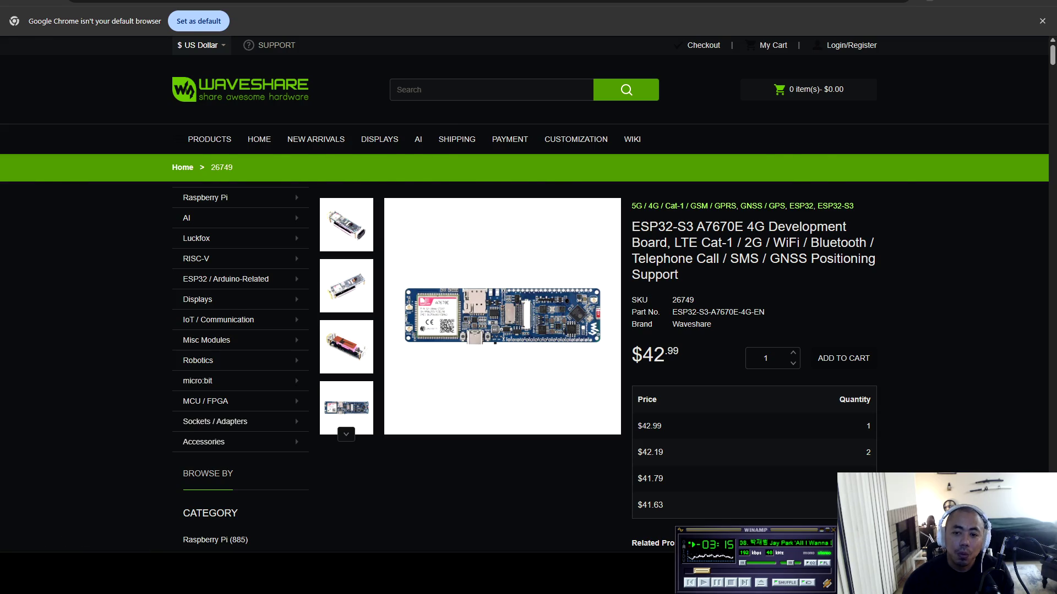
key(alt+Tab)
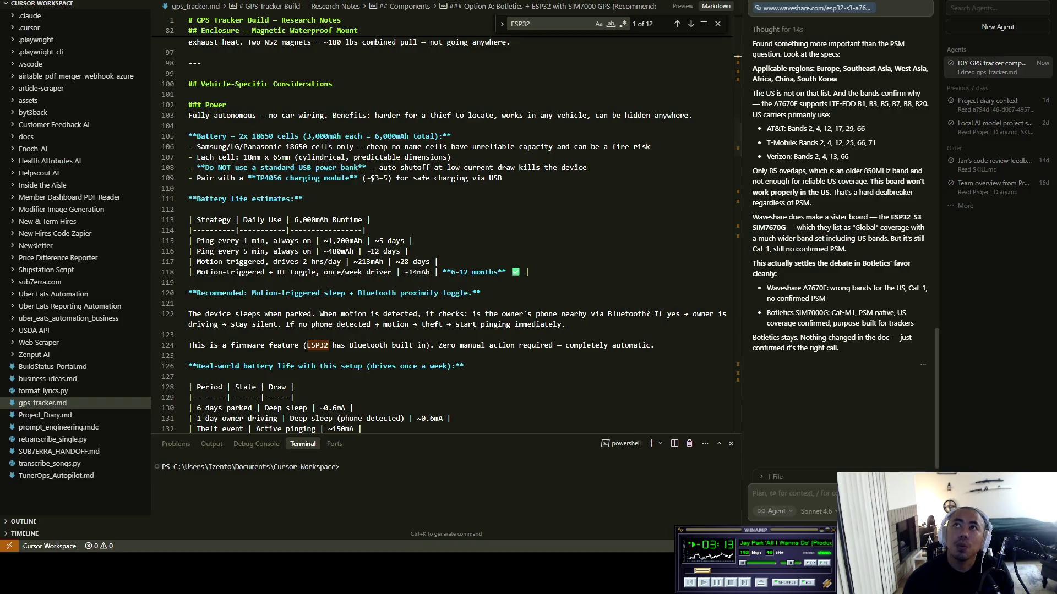
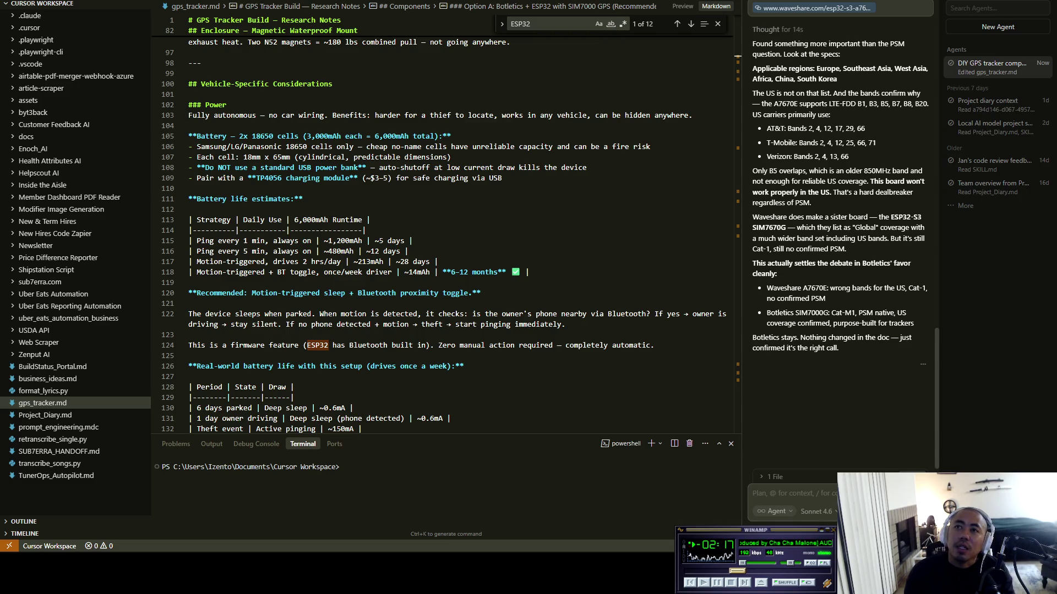
Check the Botletics SIM7000G search results and product page in the browser, then return to Cursor
drag(767, 313, 828, 313)
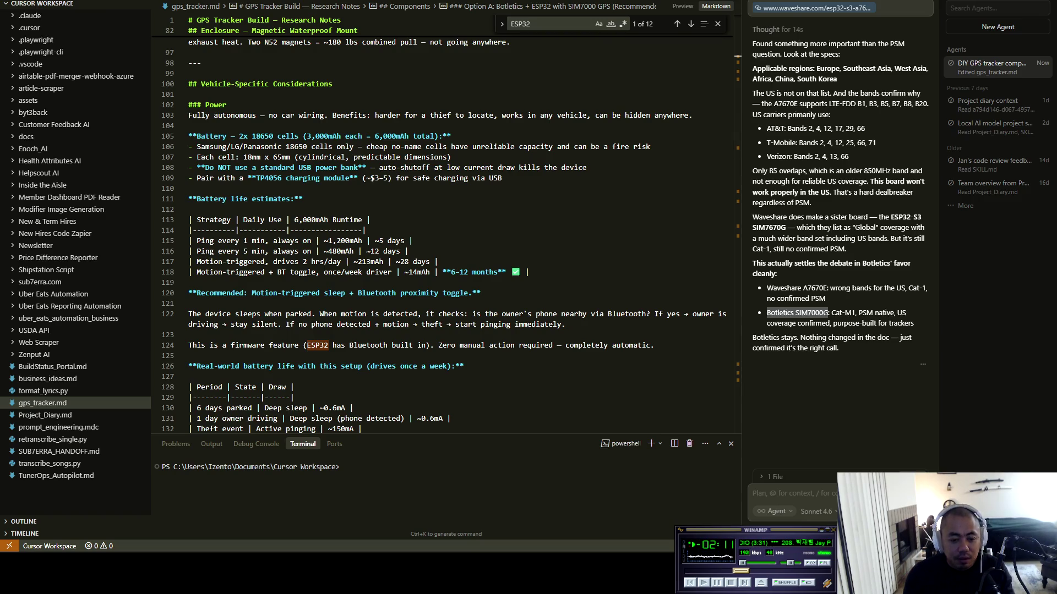
key(alt+Tab)
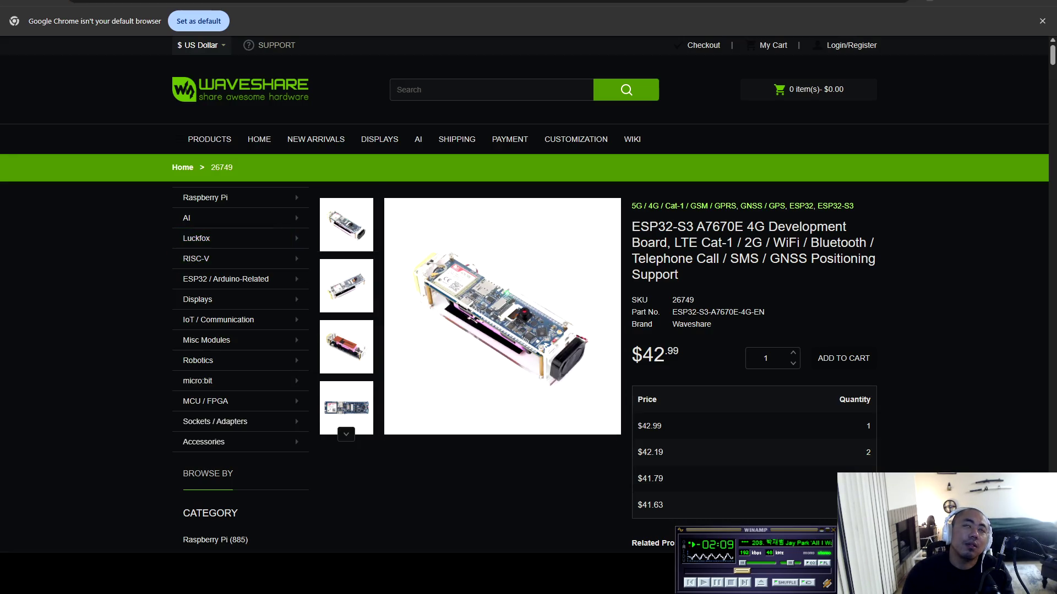
key(ctrl+t)
key(ctrl+shift+Tab)
key(ctrl+shift+Tab)
key(ctrl+shift+Tab)
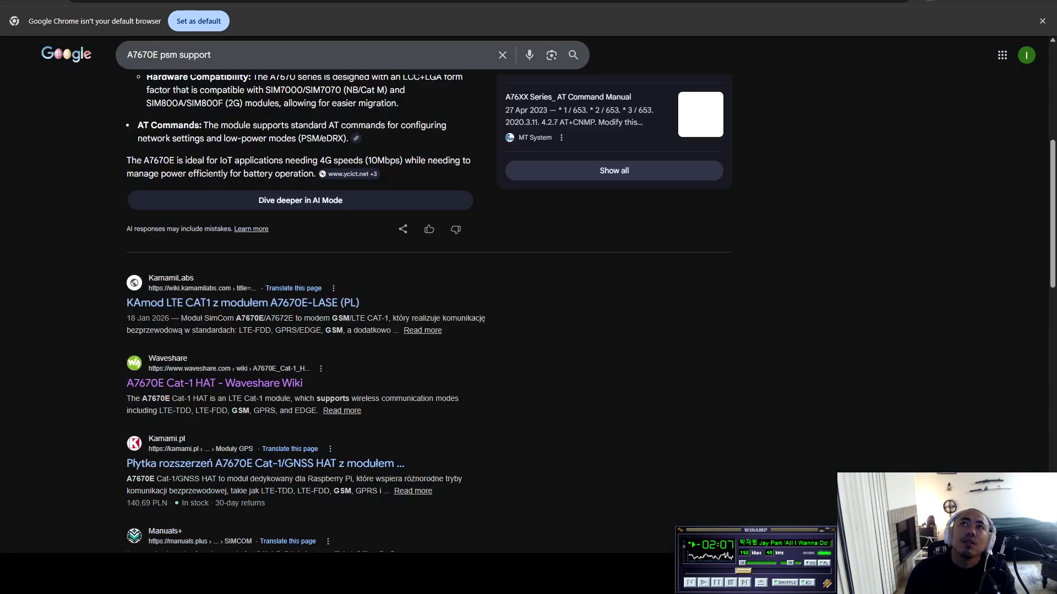
key(ctrl+Tab)
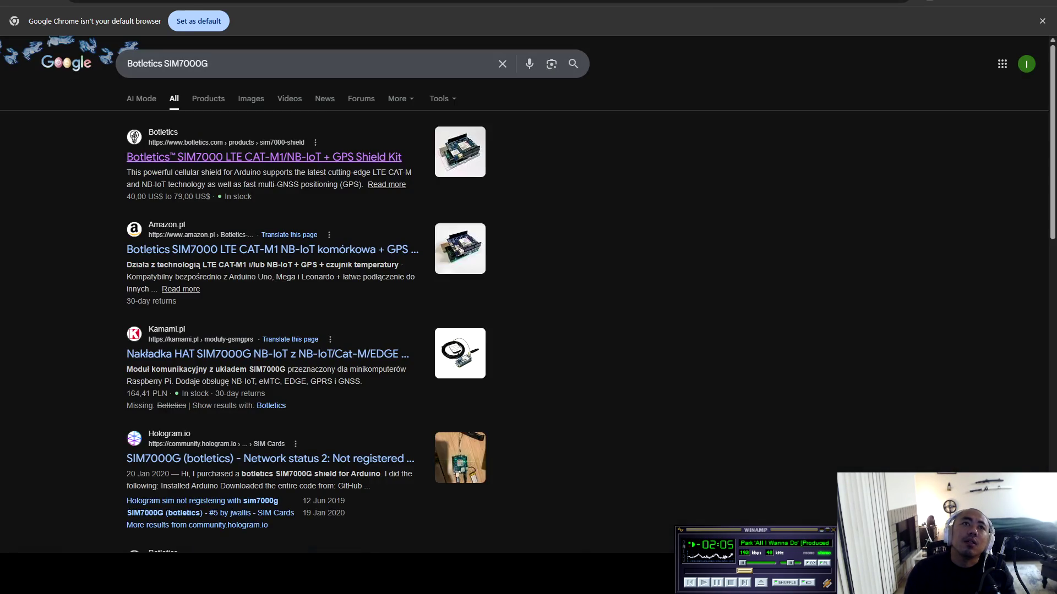
key(ctrl+Tab)
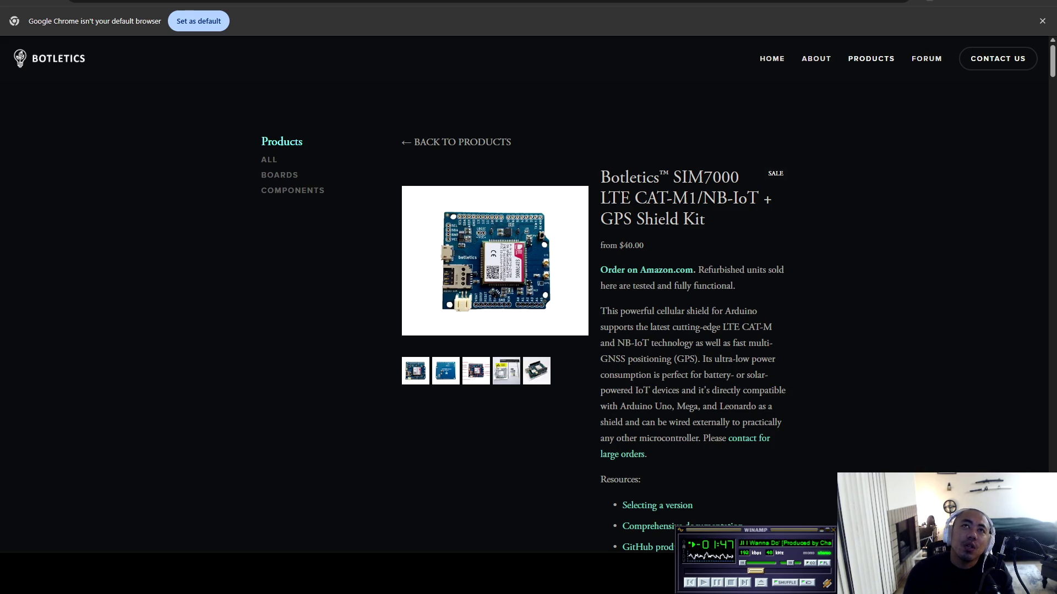
key(alt+Tab)
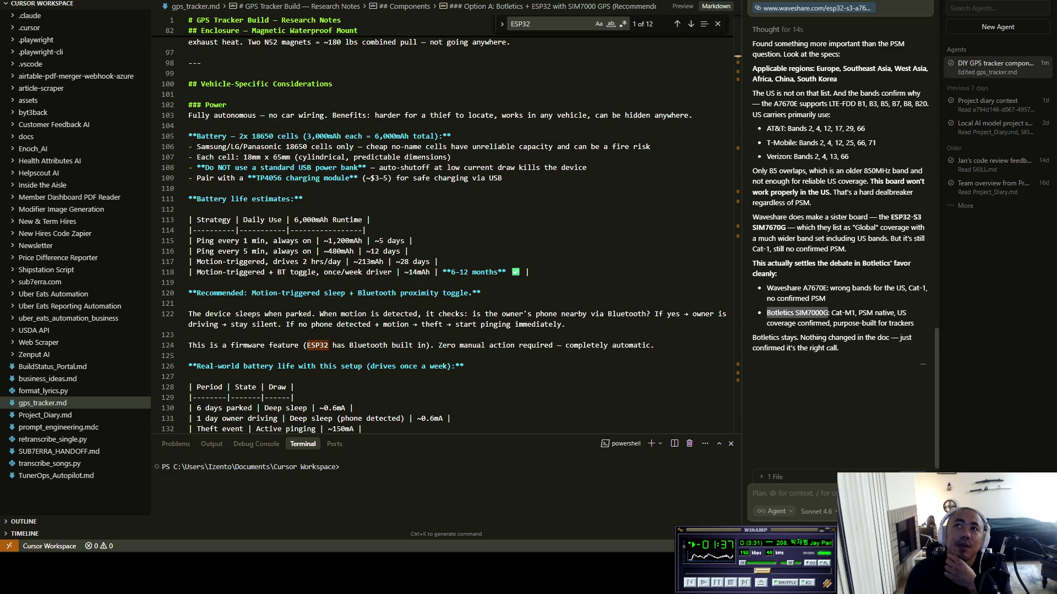
Review the agent's reply comparing the Waveshare A7670E and Botletics SIM7000G verdicts
double_click(785, 104)
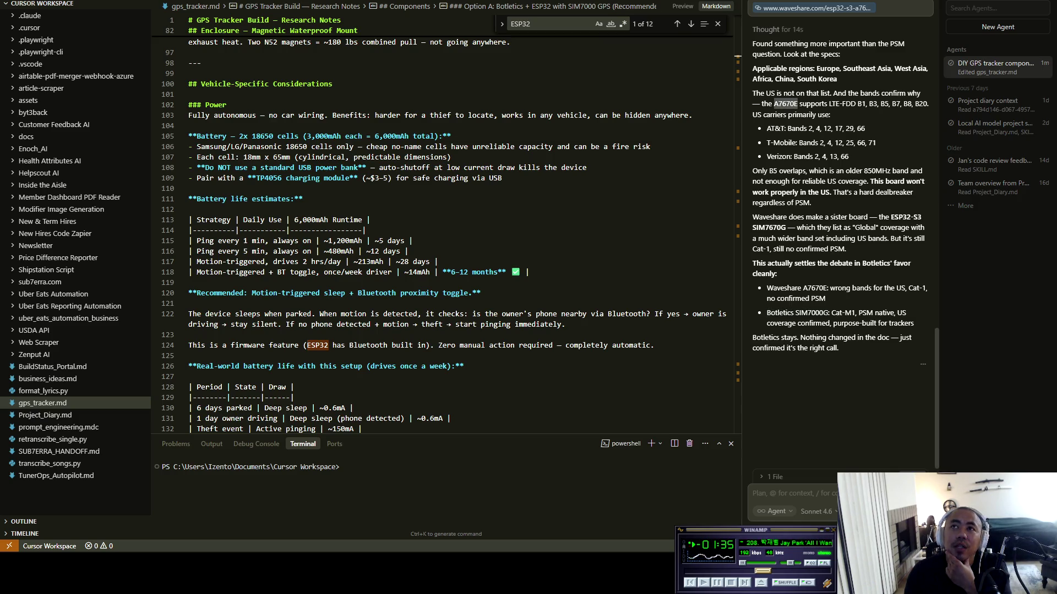
mouse_move(851, 158)
mouse_down()
mouse_move(753, 69)
mouse_move(753, 54)
mouse_up()
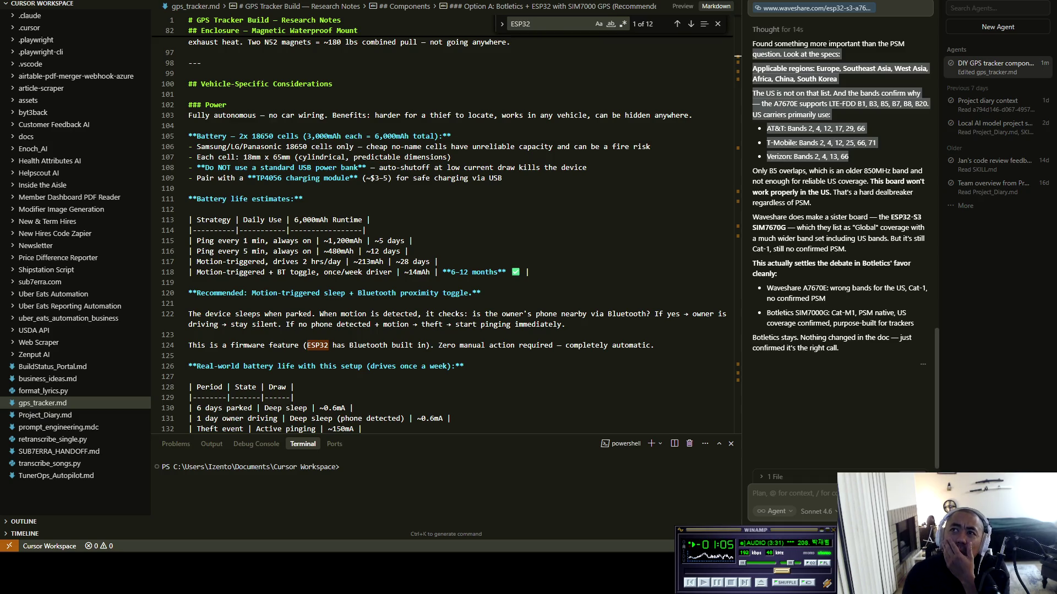
drag(793, 289, 826, 298)
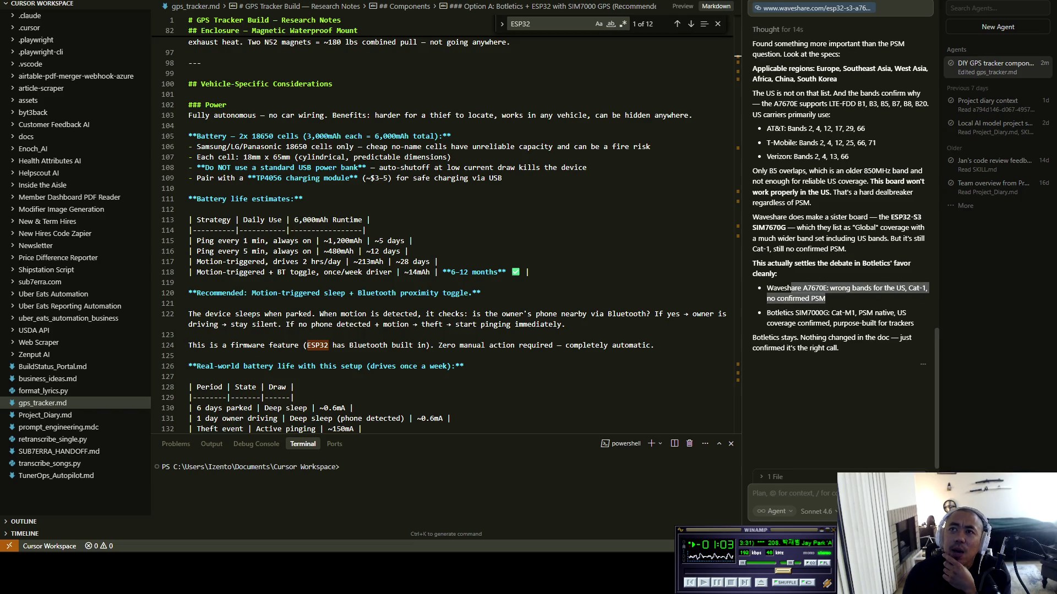
click(826, 298)
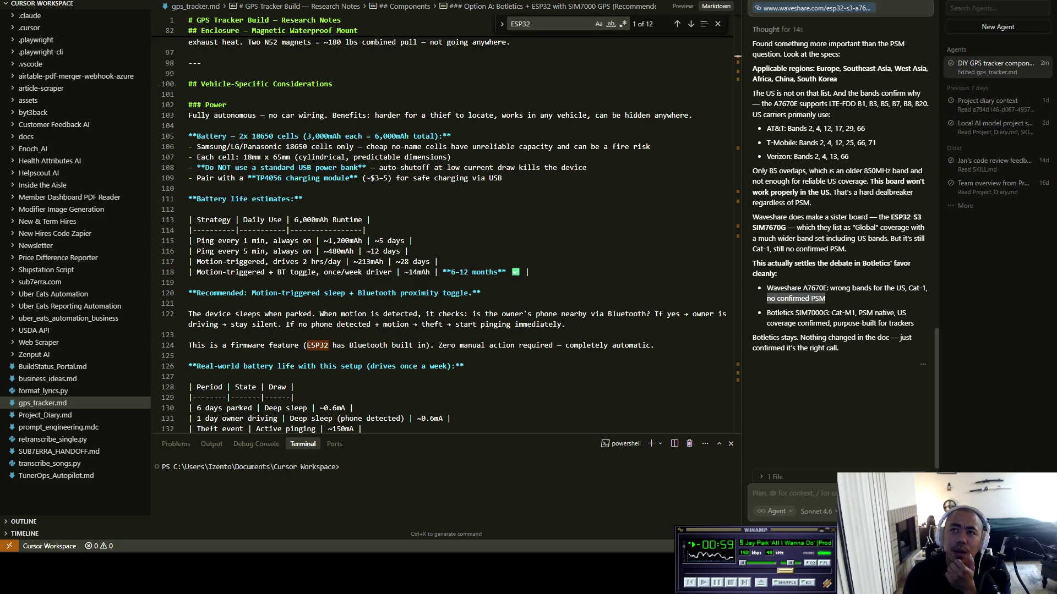
mouse_move(767, 313)
mouse_down()
mouse_move(907, 313)
mouse_move(912, 338)
mouse_move(914, 323)
mouse_up()
key(Escape)
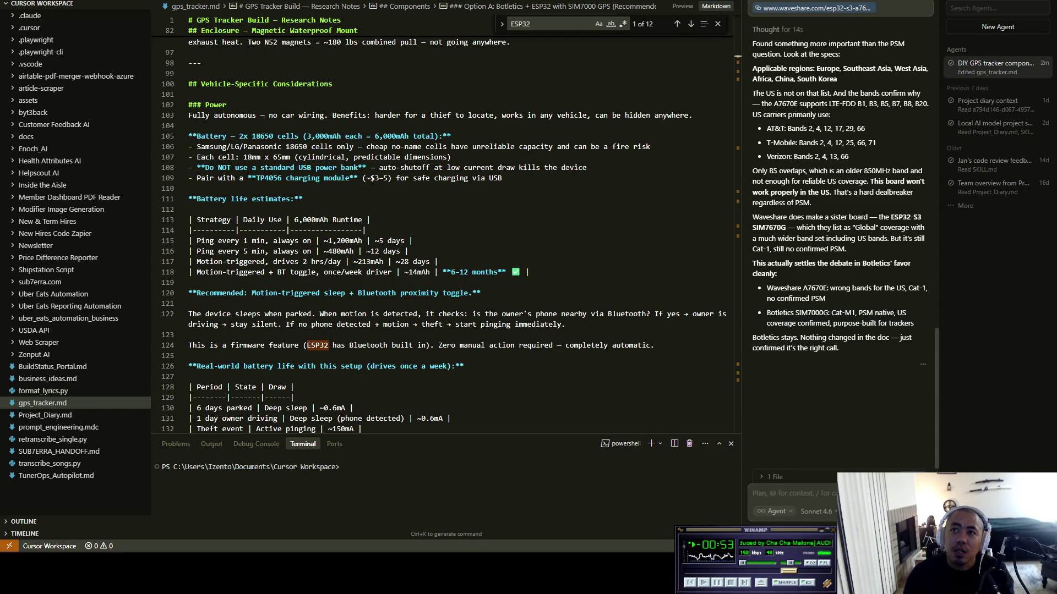
mouse_move(752, 338)
mouse_down()
mouse_move(899, 338)
mouse_move(839, 348)
mouse_up()
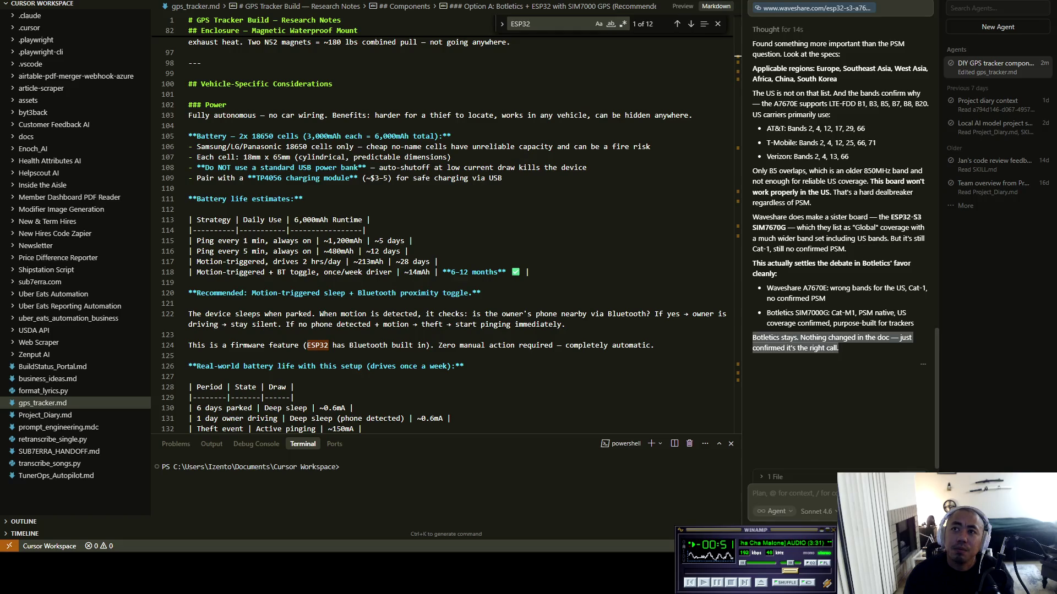
key(Escape)
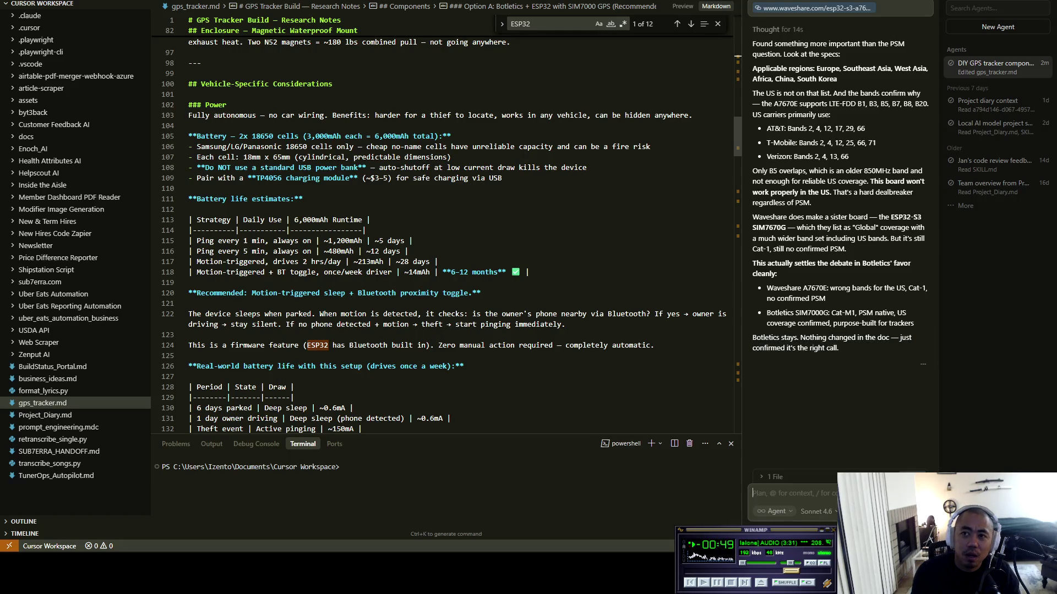
Ask the agent to update the file making Botletics the preferred hardware, then open General settings
text(Alright, )
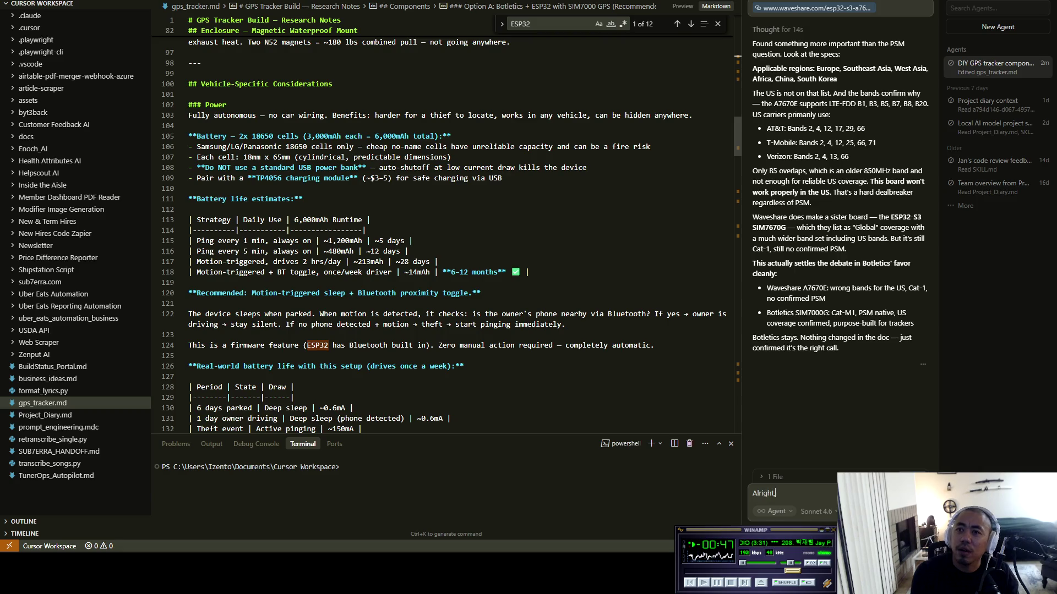
text(can we )
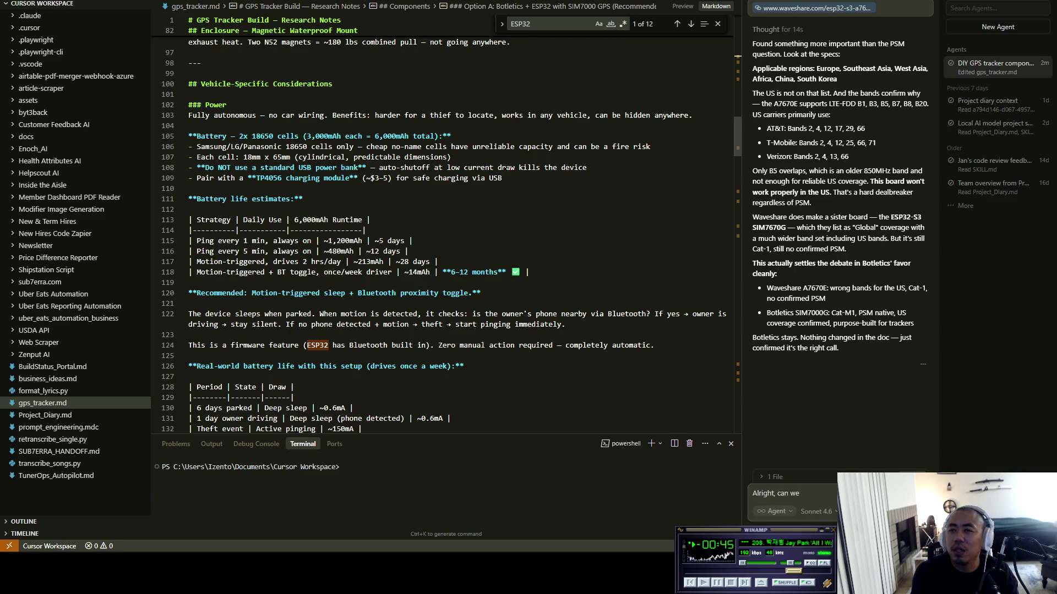
text(update the)
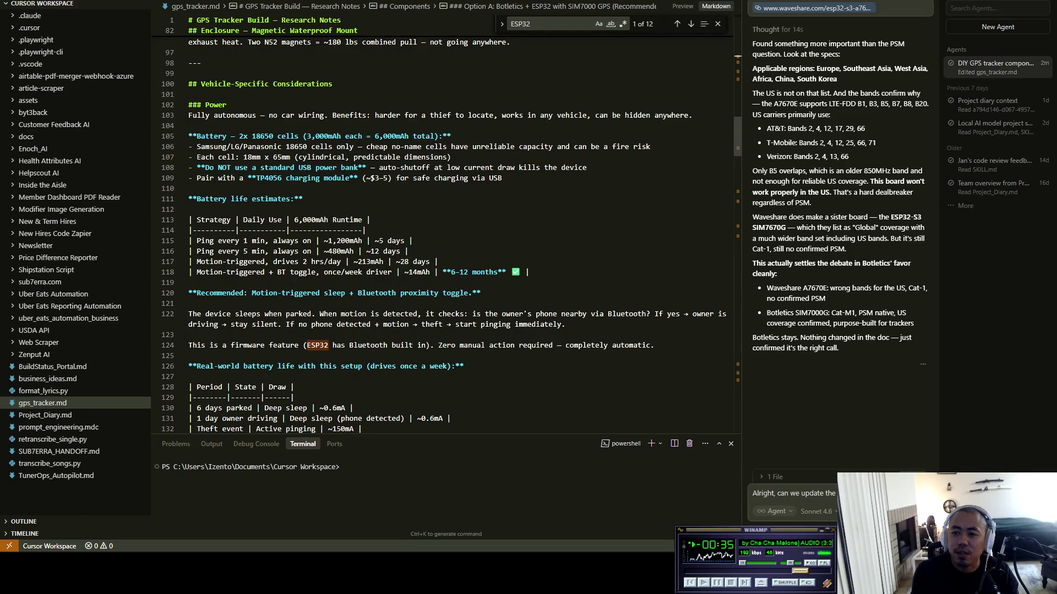
text( pre)
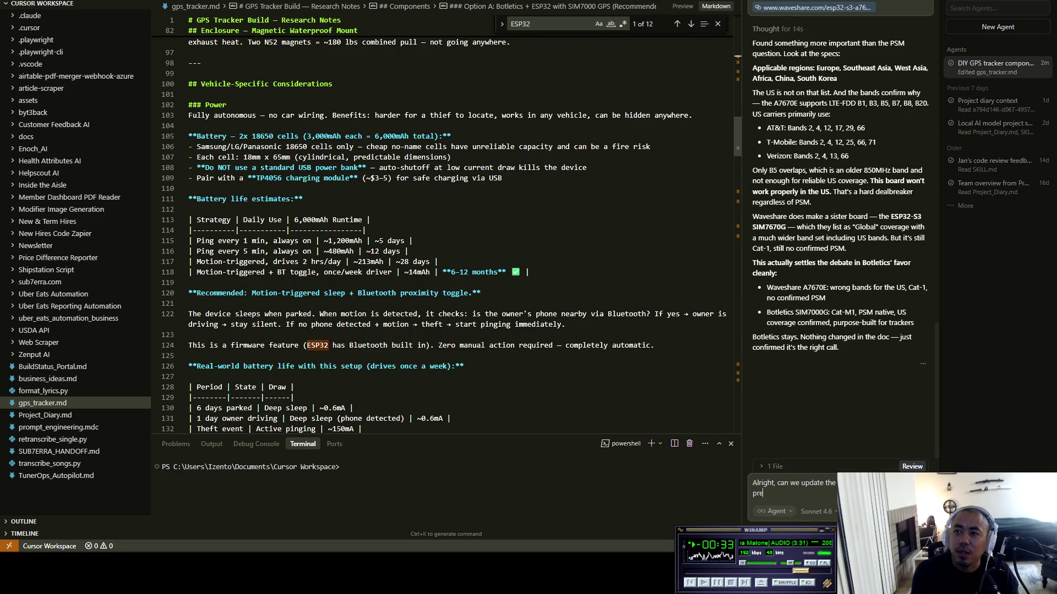
text(ferred method)
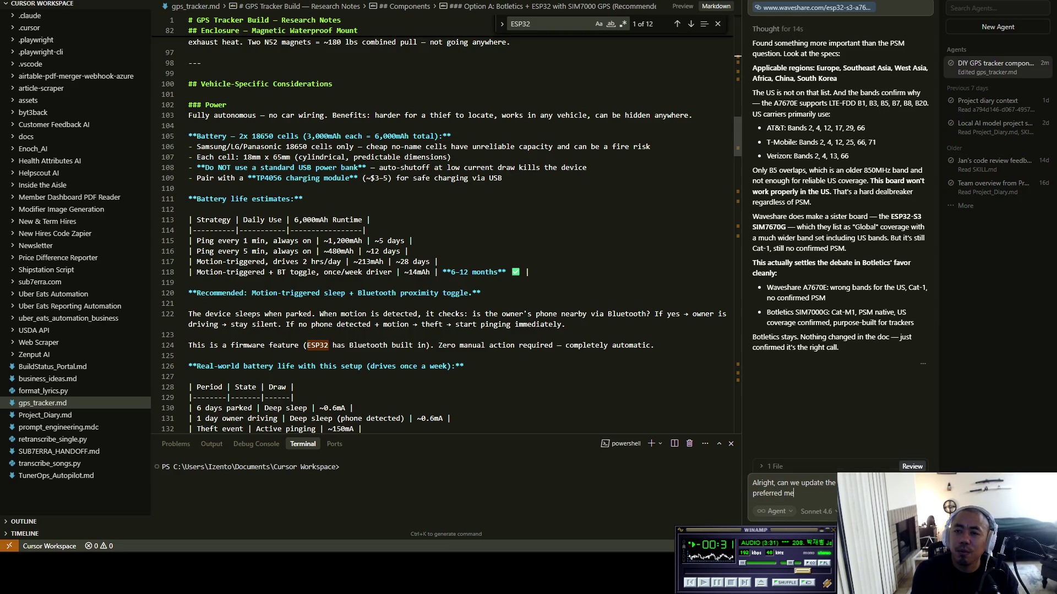
key(BackSpace)
key(BackSpace)
key(BackSpace)
key(BackSpace)
key(BackSpace)
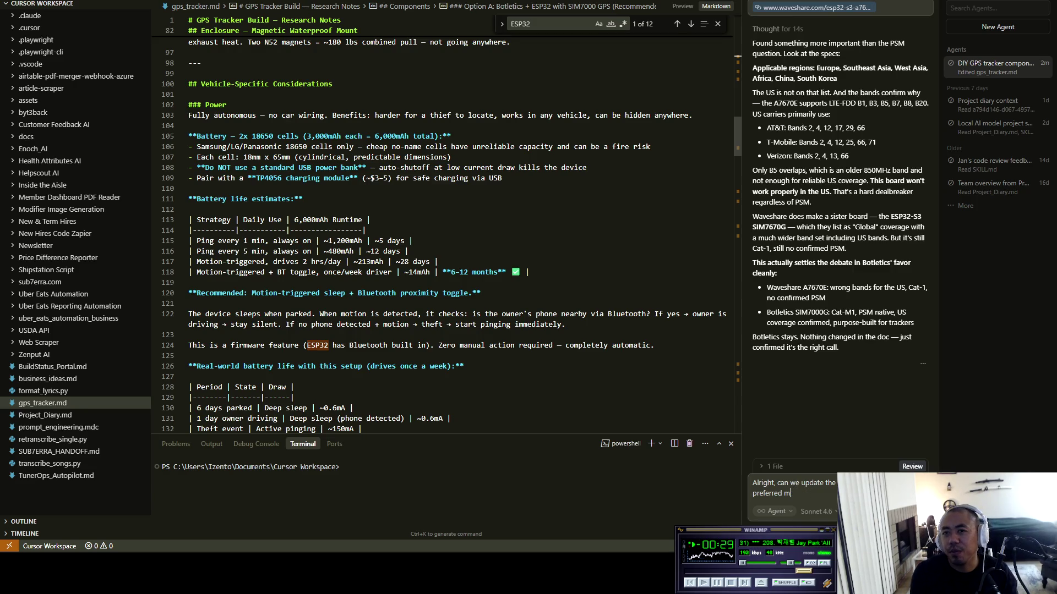
text(hardware?)
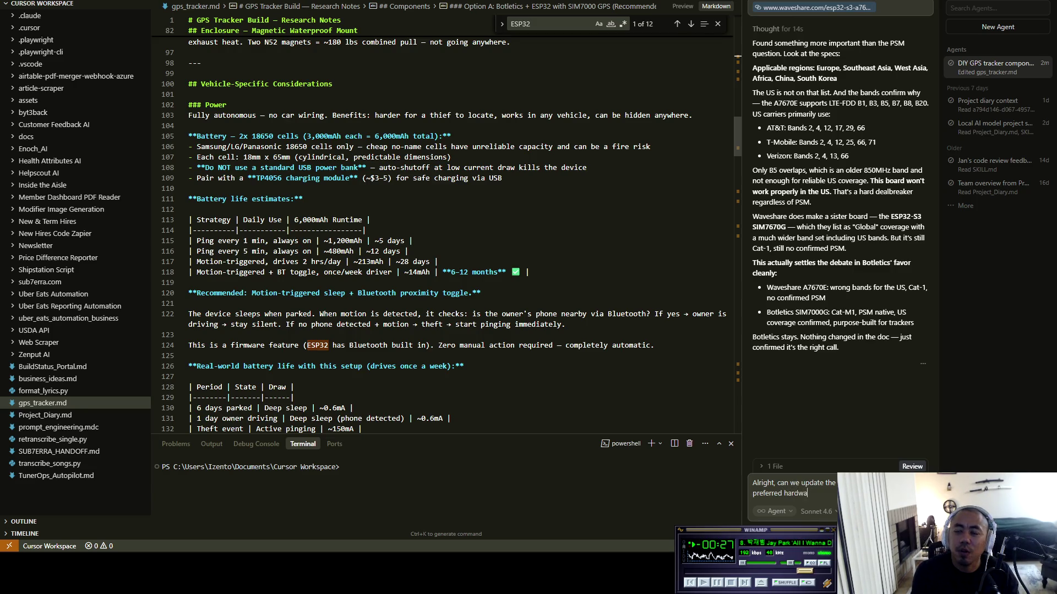
key(Return)
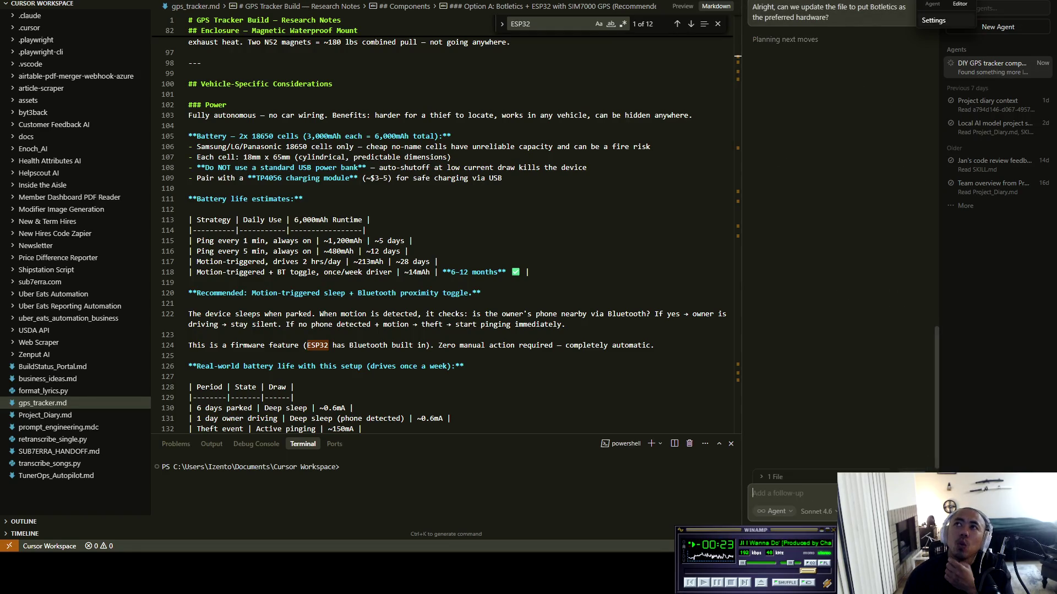
click(934, 21)
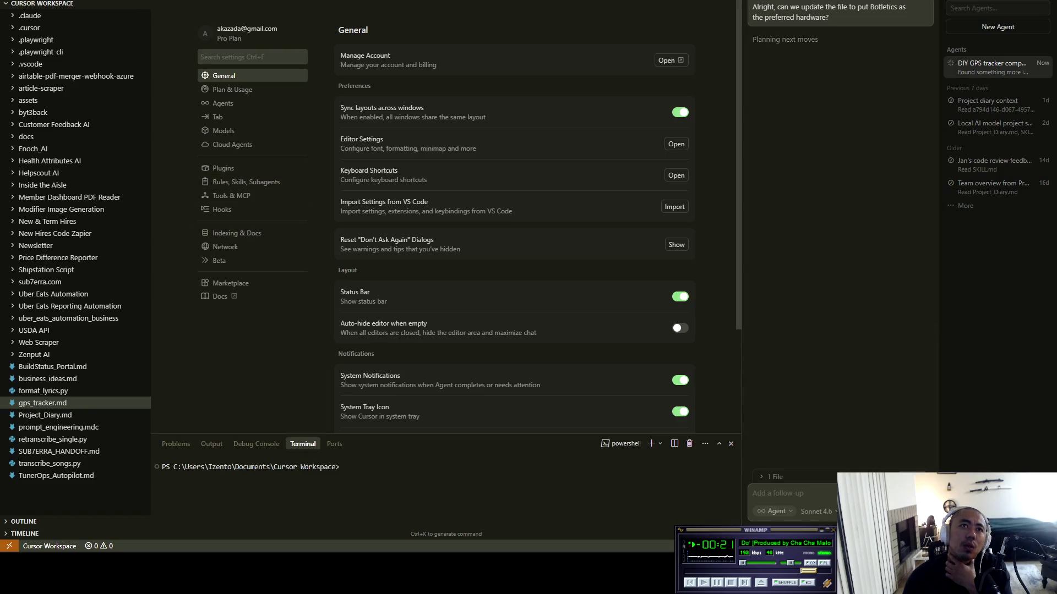
Enable the OpenAI API key in Models settings, then close settings back to gps_tracker.md
click(224, 131)
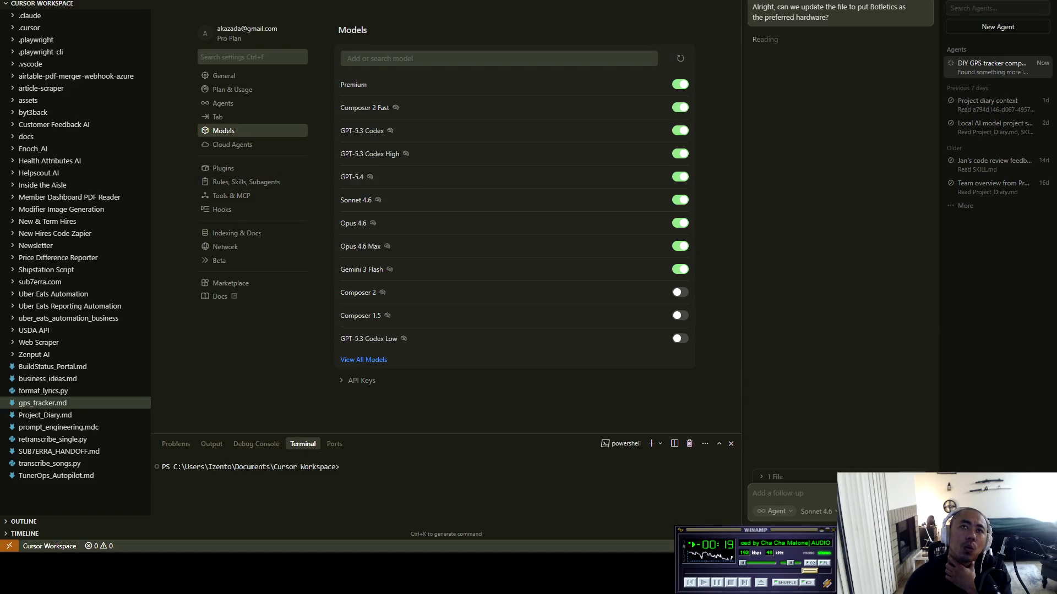
scroll(514, 220, down, 3)
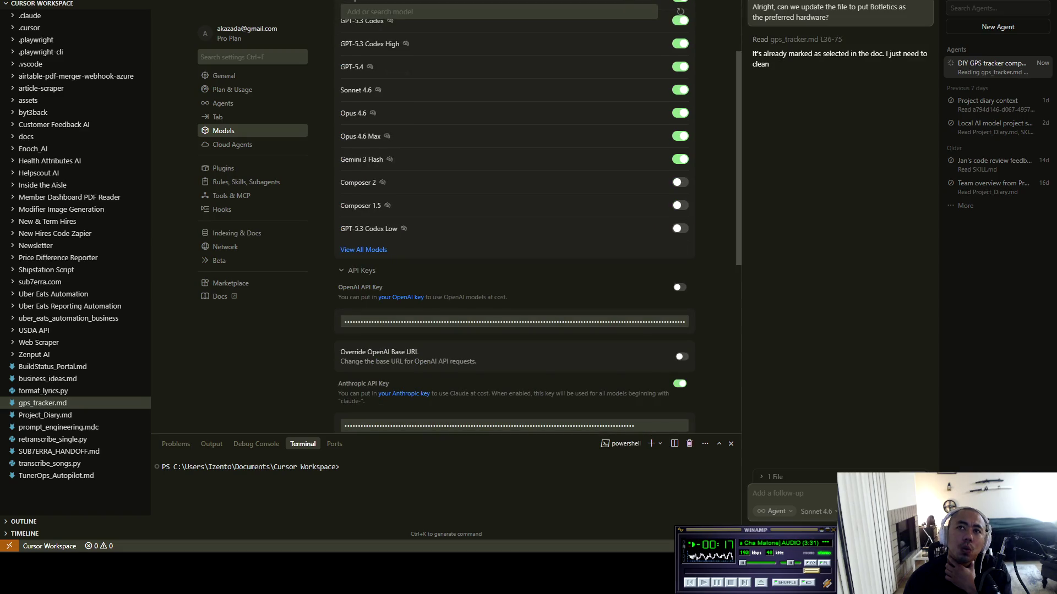
click(680, 287)
key(Return)
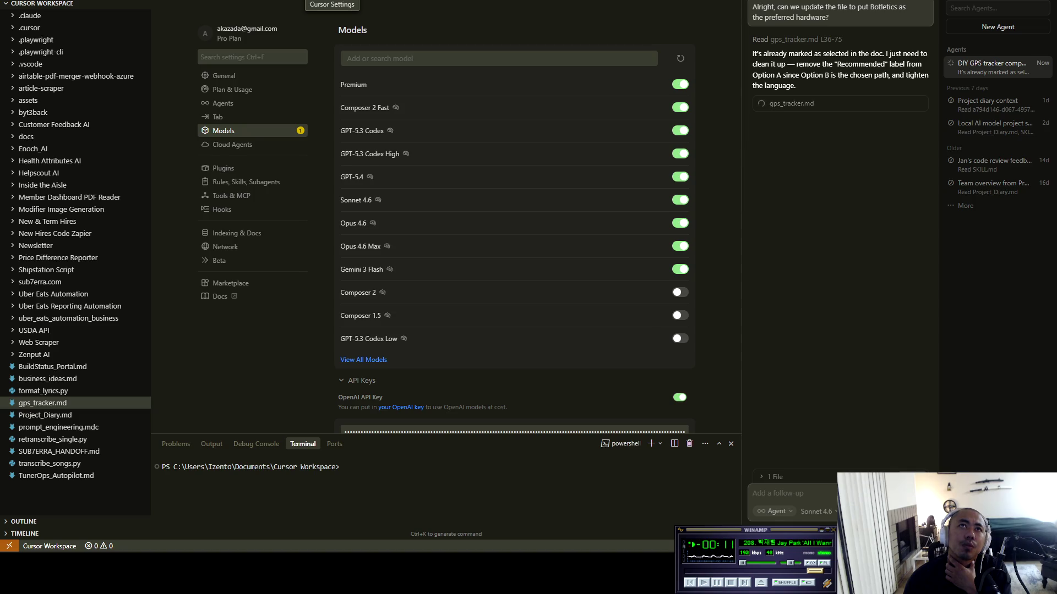
key(ctrl+w)
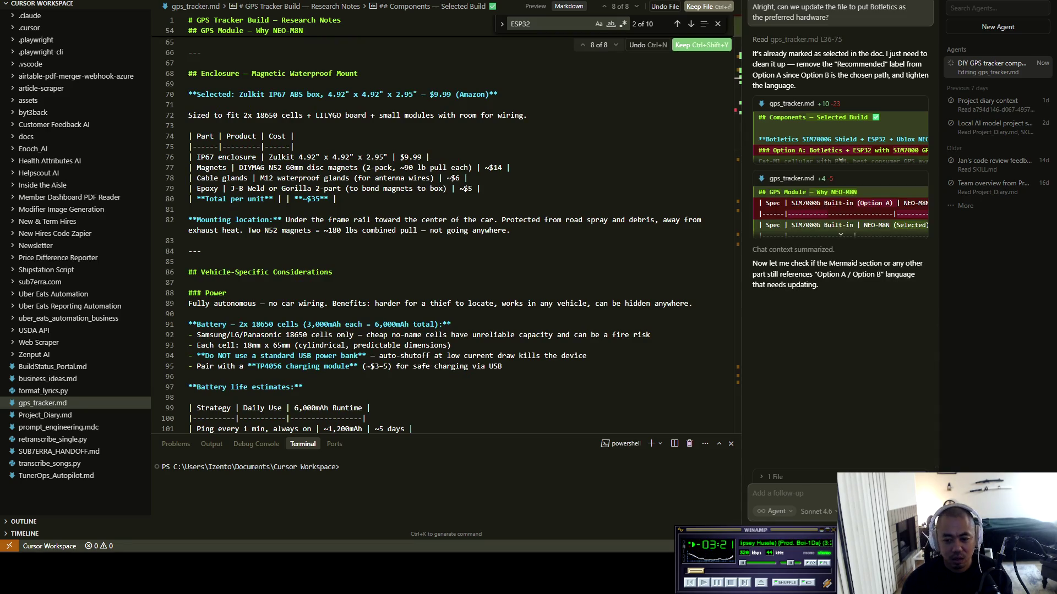
Skip two music tracks and scroll through the agent's diff hunks in gps_tracker.md
key(b)
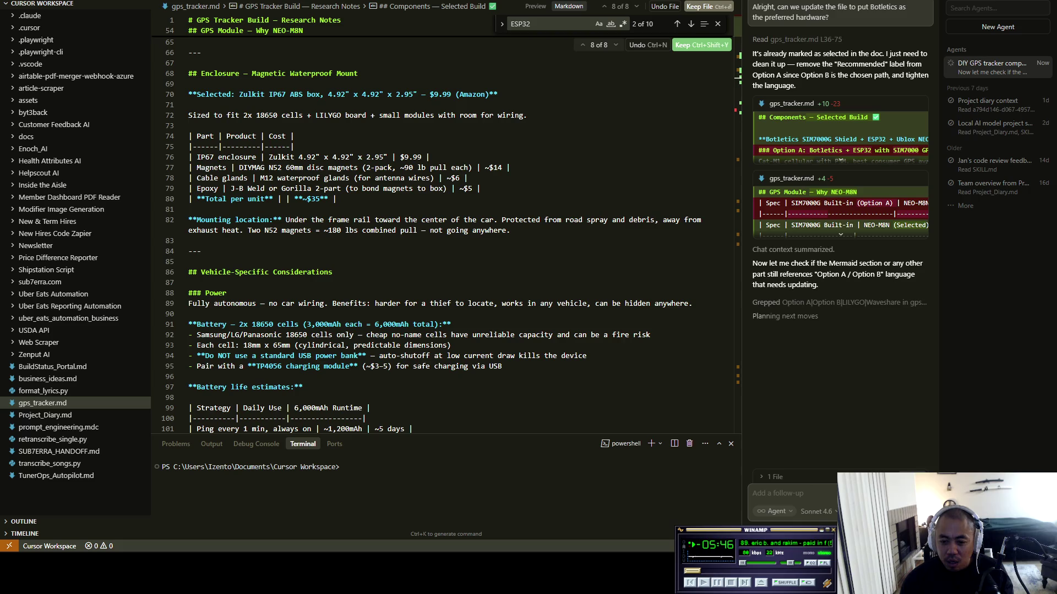
key(b)
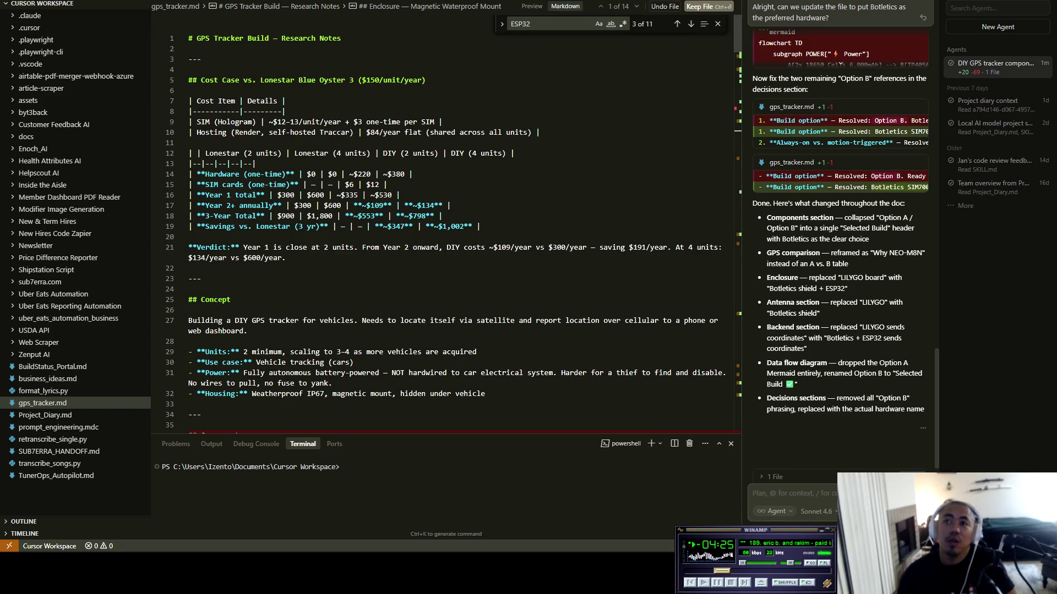
scroll(446, 224, down, 5)
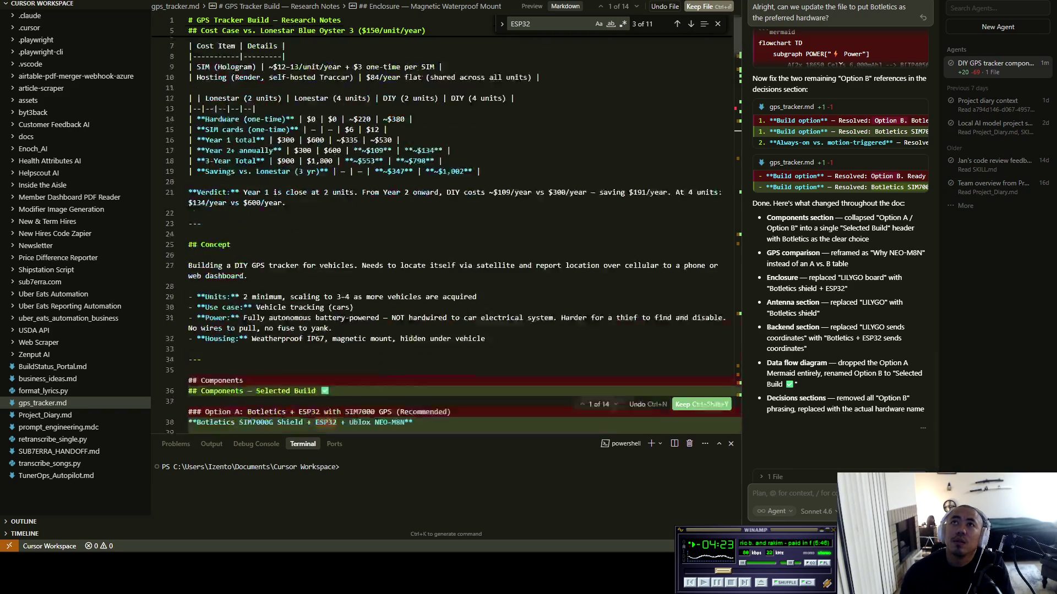
scroll(446, 225, down, 4)
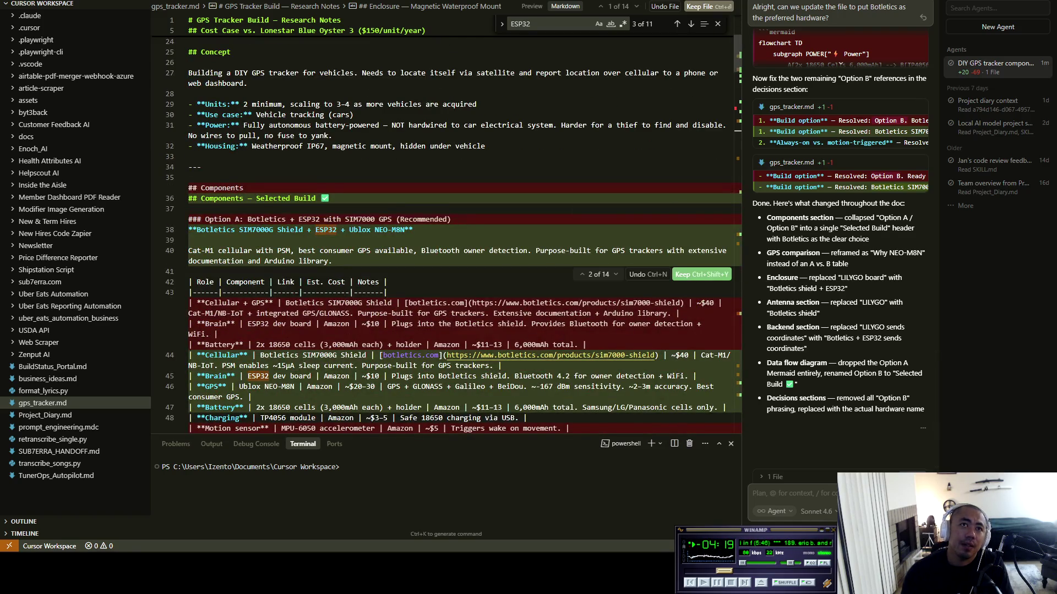
scroll(446, 225, down, 4)
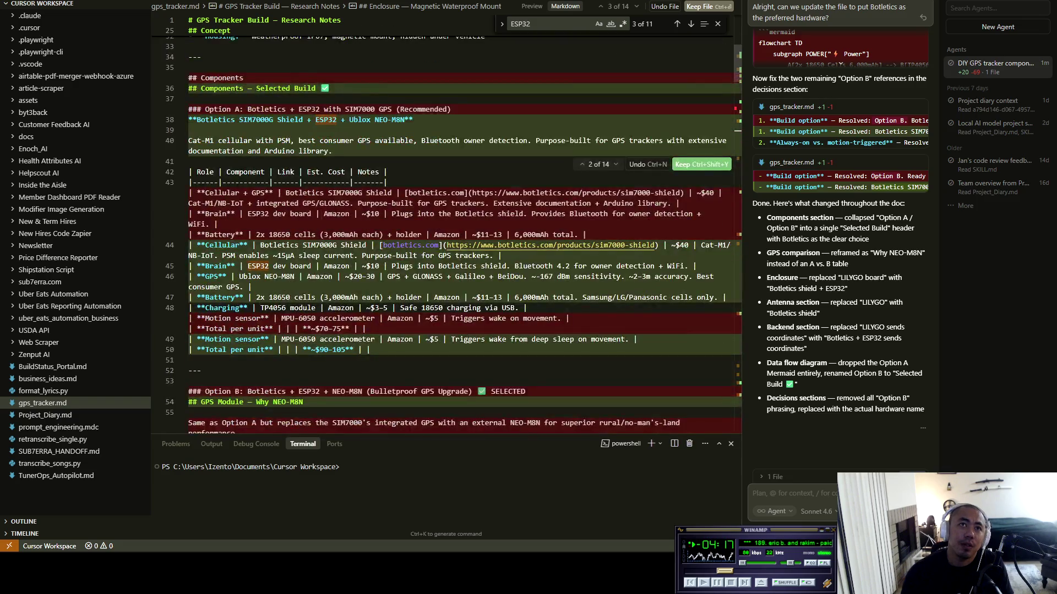
scroll(446, 225, down, 8)
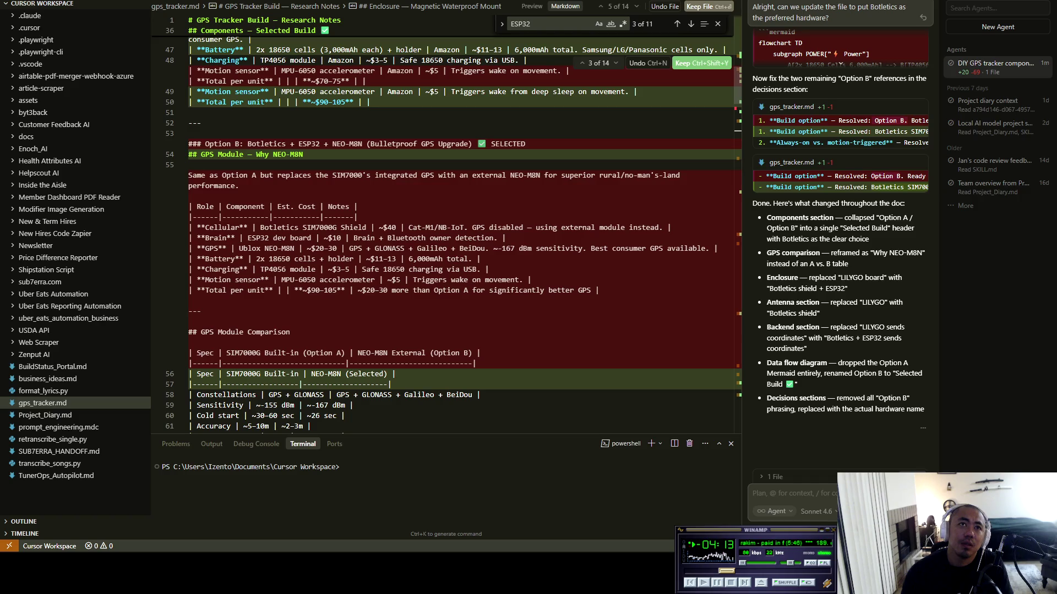
scroll(446, 225, down, 10)
Keep all of the agent's edits to gps_tracker.md and scroll the result
key(ctrl+Return)
scroll(446, 225, down, 15)
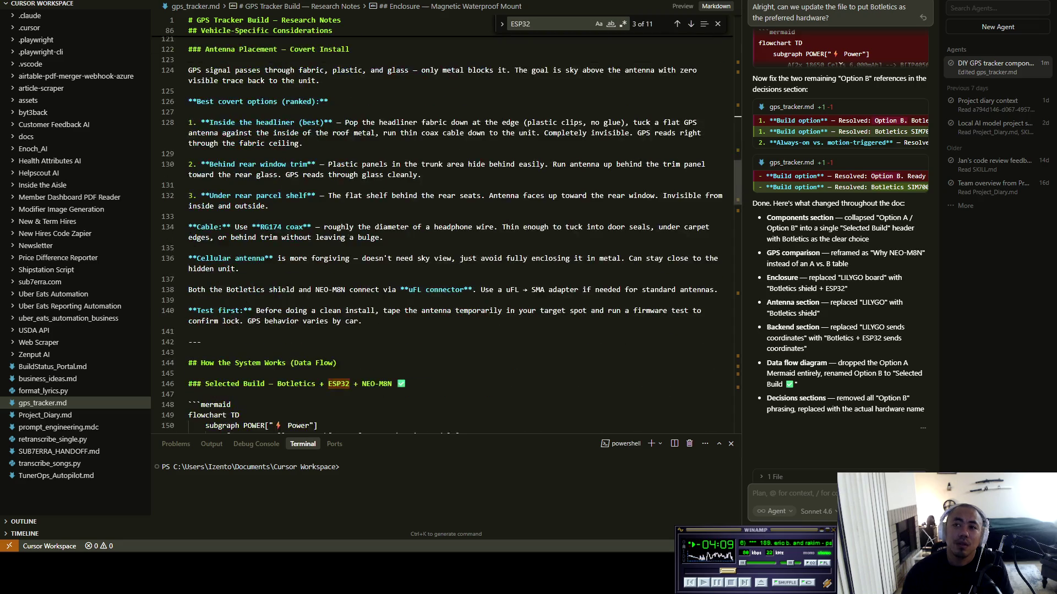
scroll(446, 225, down, 4)
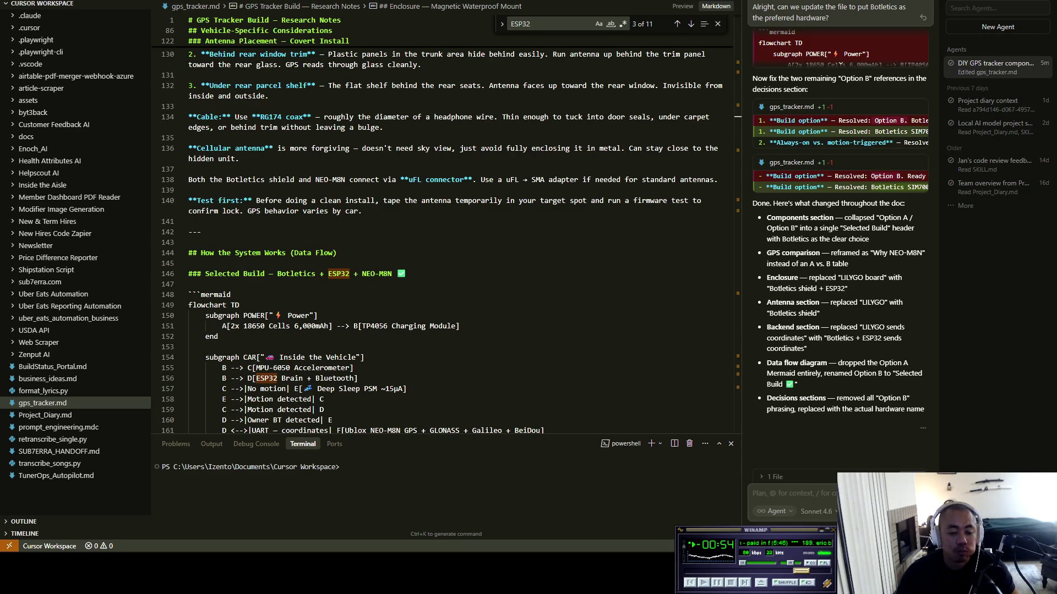
Switch from Cursor to the Chrome window showing the Botletics SIM7000 shield kit page
key(alt+Tab)
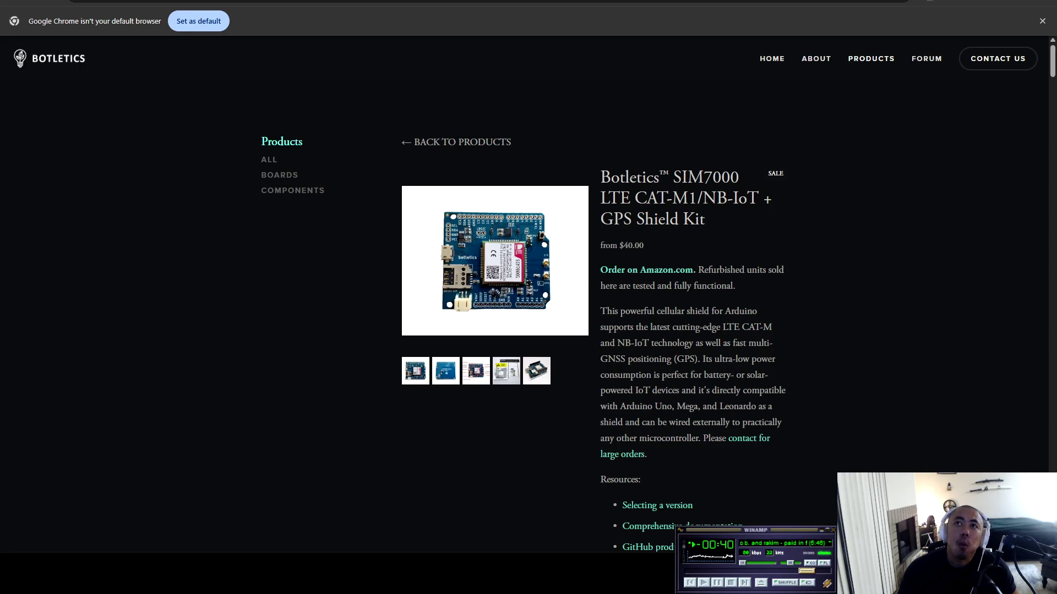
Look over the Botletics SIM7000 shield kit page and its search results, then start a new tab
scroll(523, 297, down, 2)
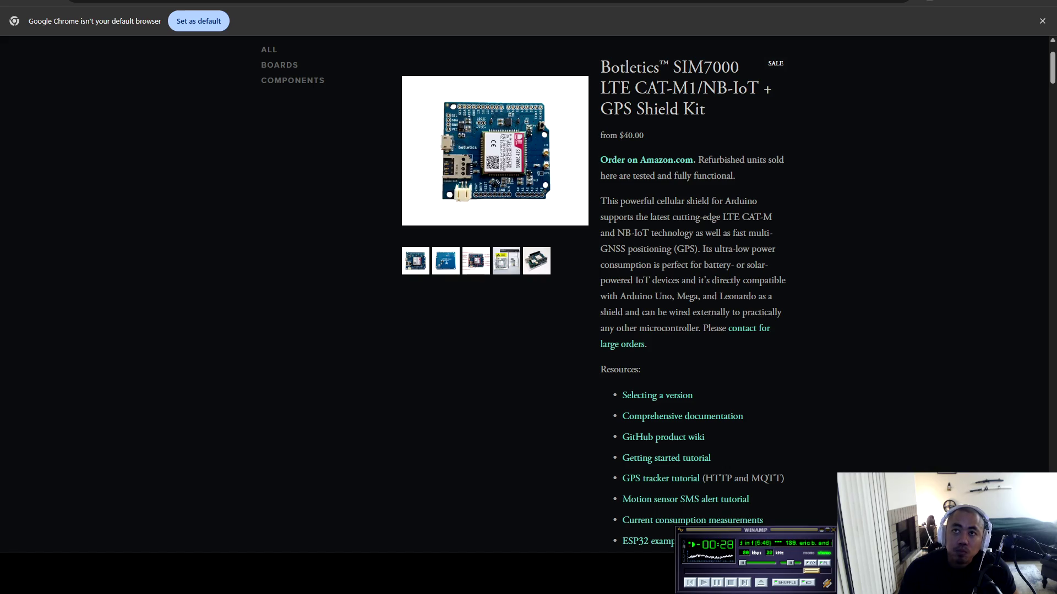
scroll(528, 291, down, 1)
scroll(528, 292, up, 2)
key(alt+Left)
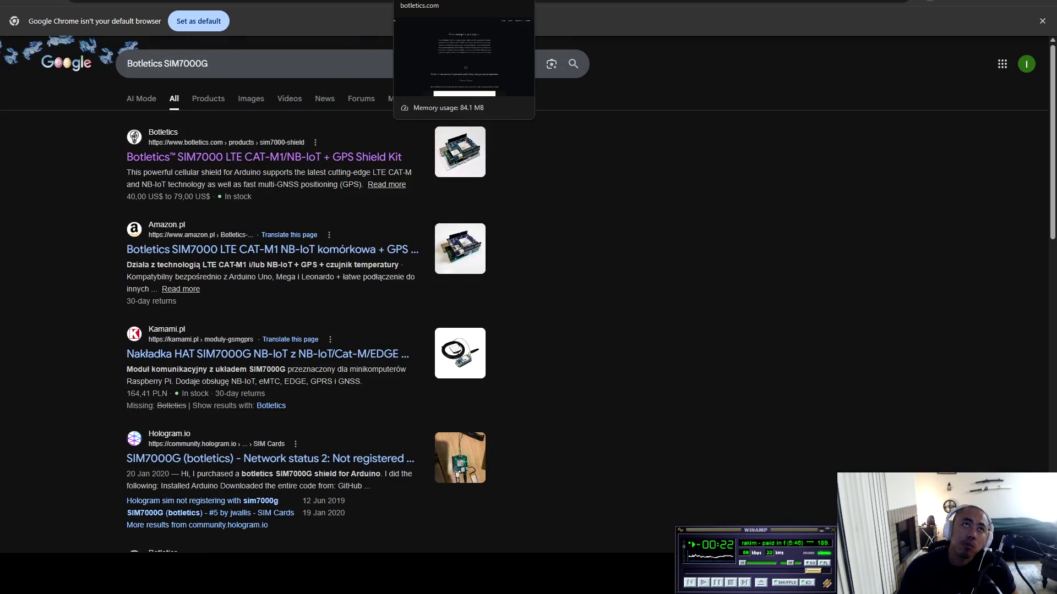
click(716, 2)
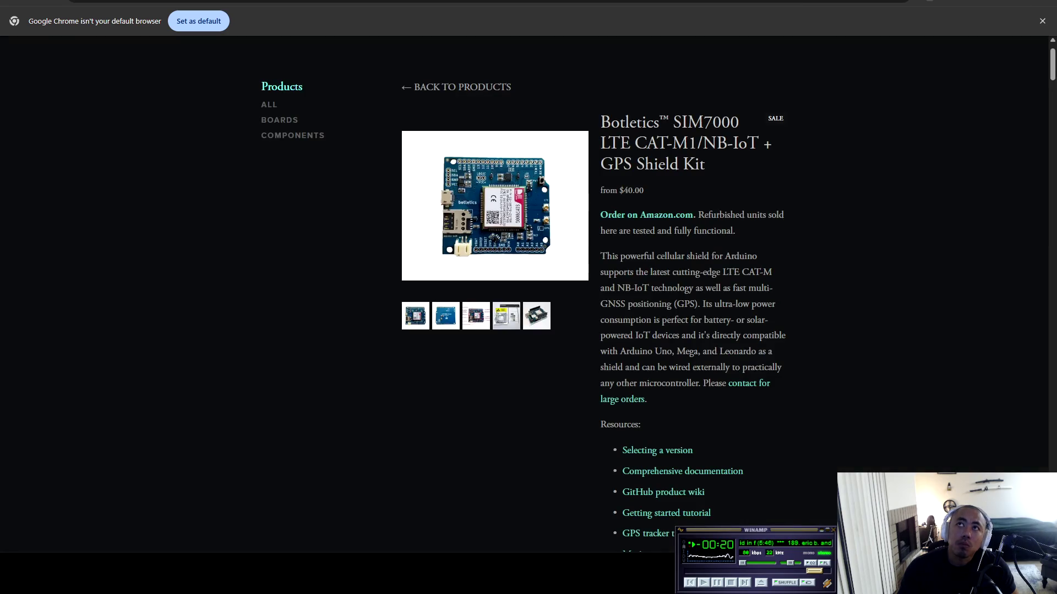
key(ctrl+t)
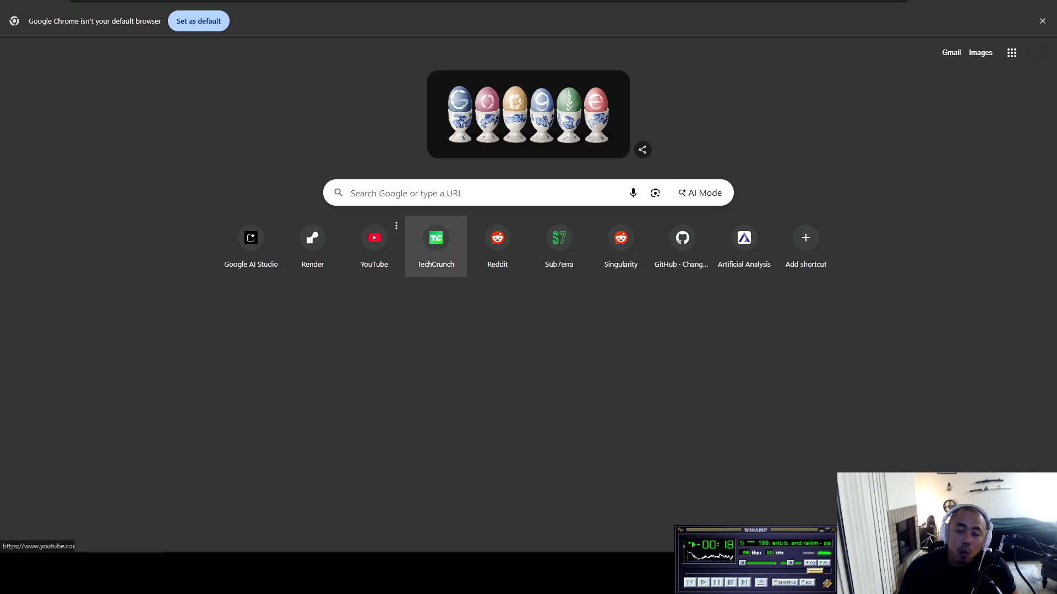
Switch to the YouTube video tab, pause the Winamp background music, and go full screen
key(ctrl+Tab)
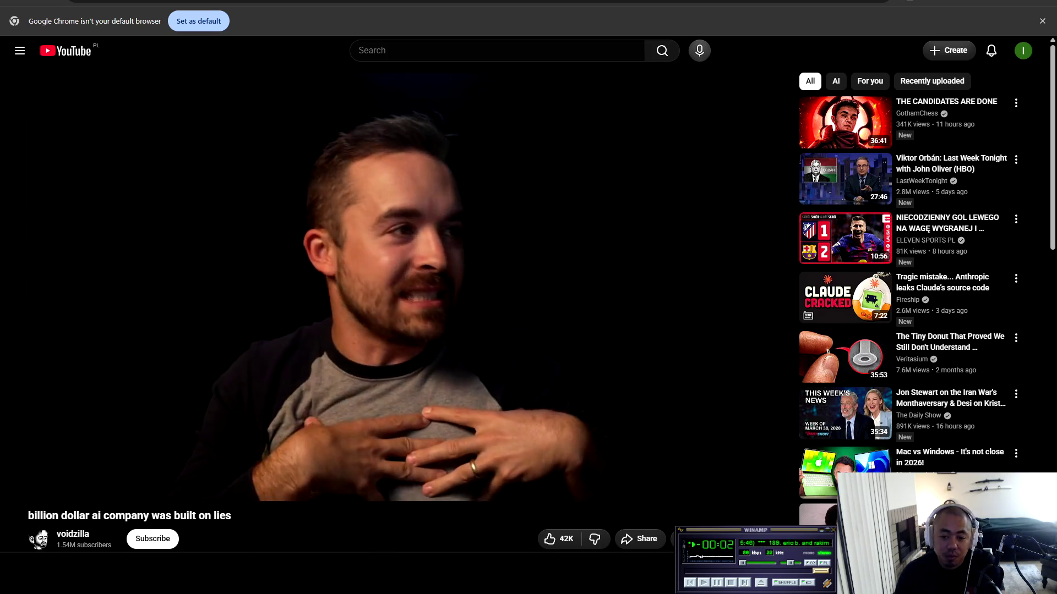
drag(710, 570, 714, 587)
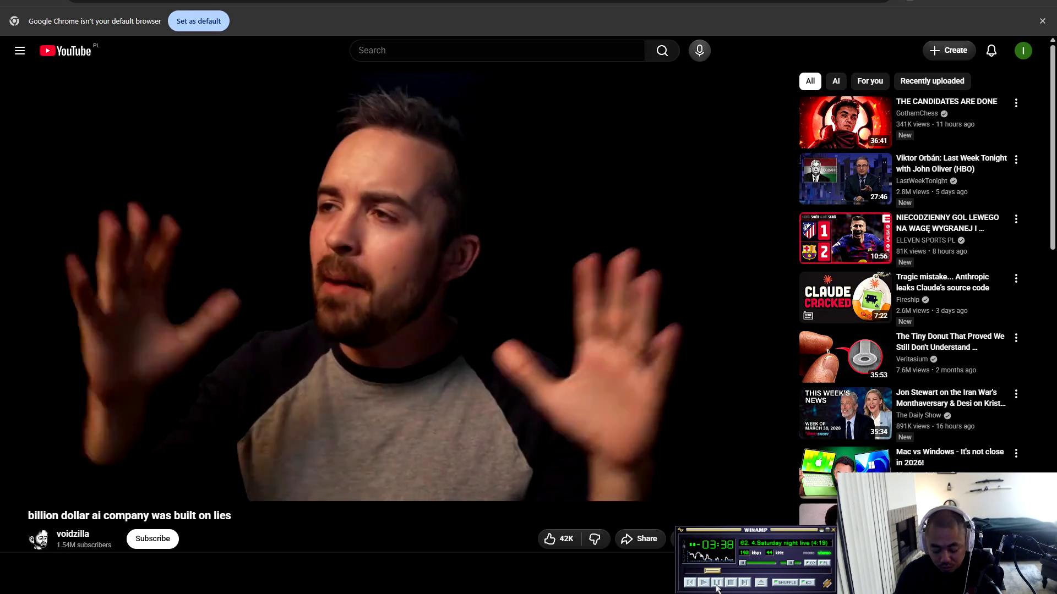
click(716, 584)
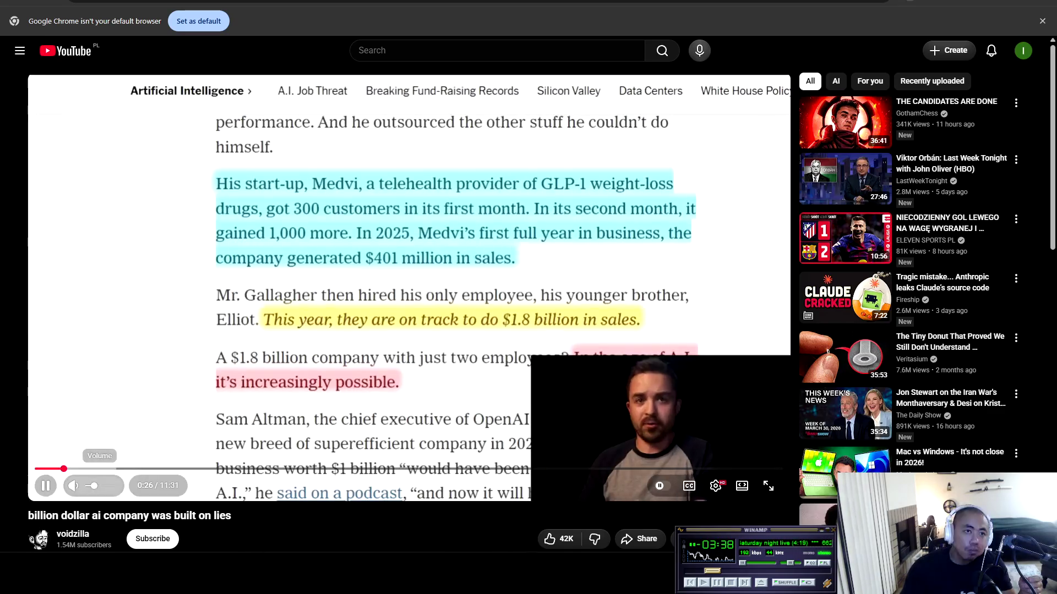
click(768, 485)
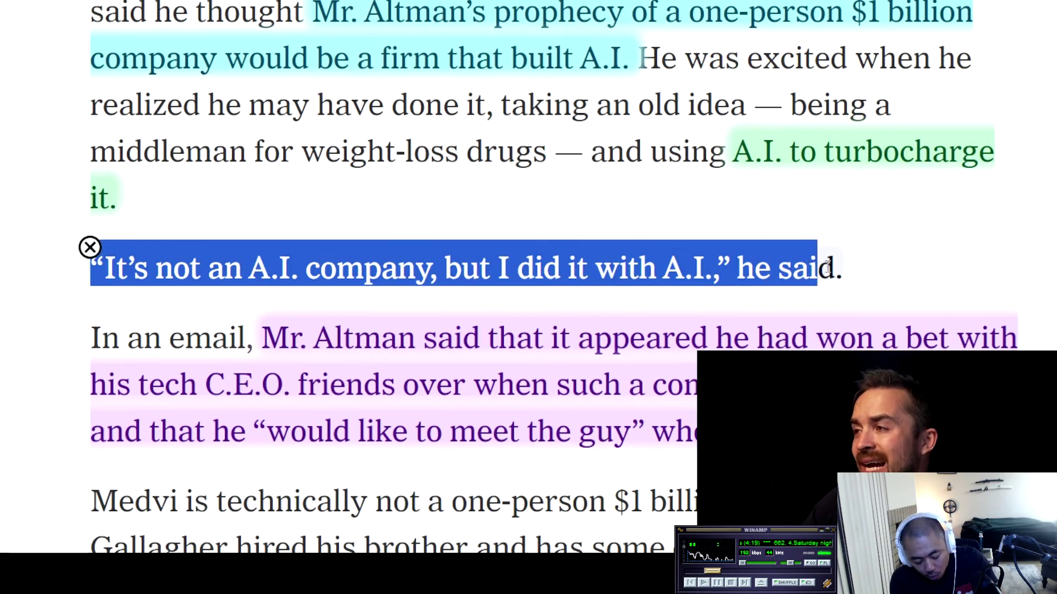
Watch the video until pausing at 2:56, exit full screen, and return to YouTube Home
mouse_move(94, 190)
mouse_down()
mouse_move(635, 215)
mouse_move(762, 196)
mouse_move(777, 223)
mouse_up()
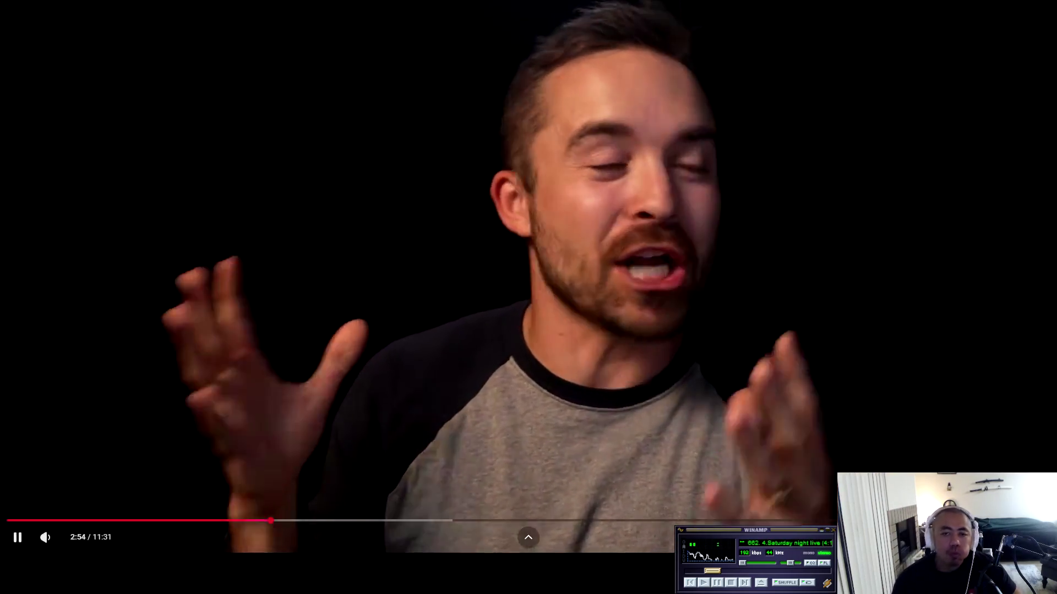
key(space)
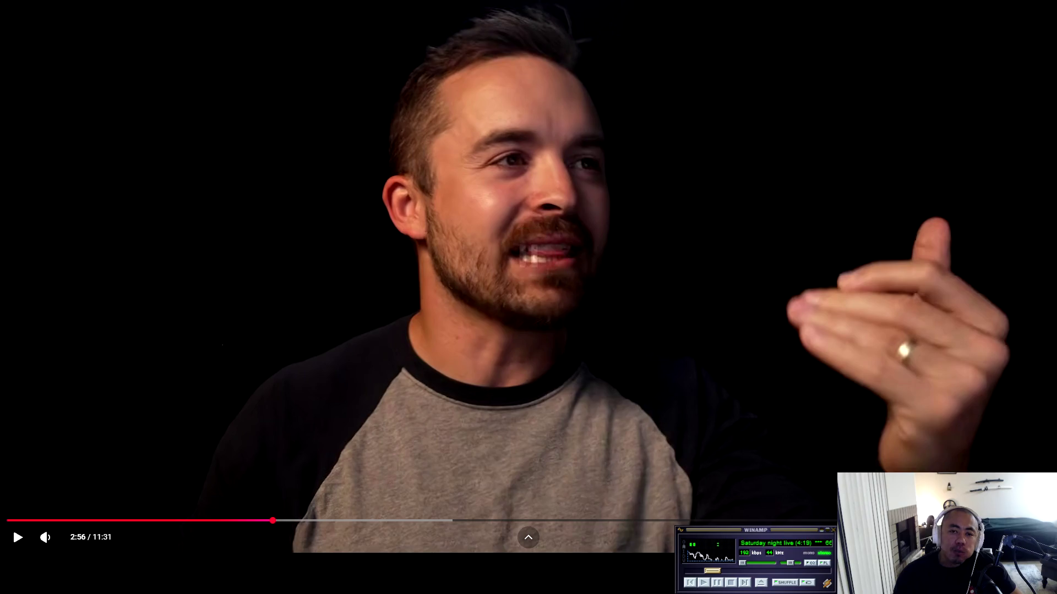
key(Escape)
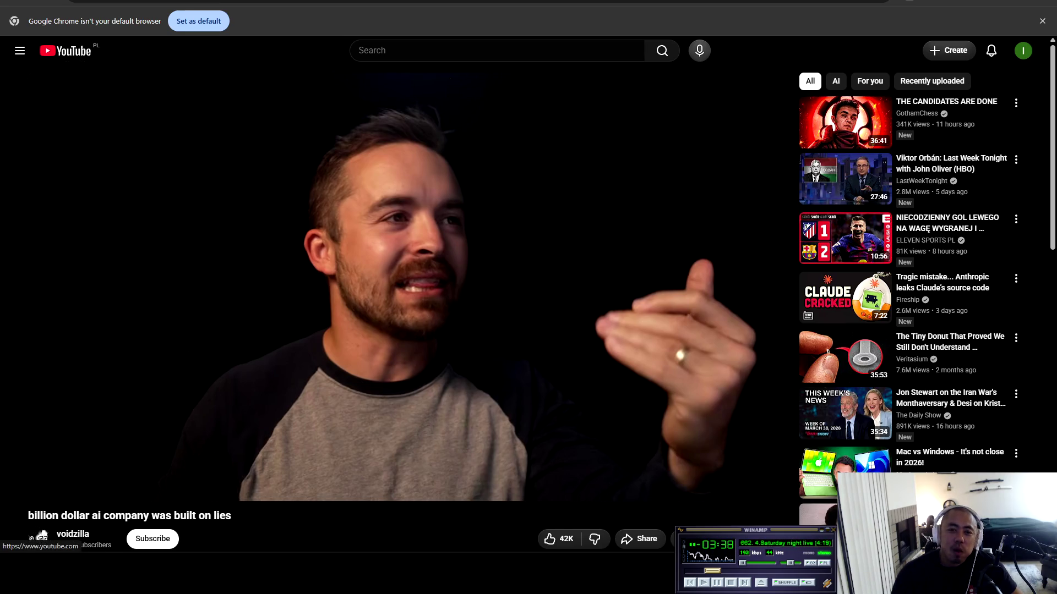
click(65, 51)
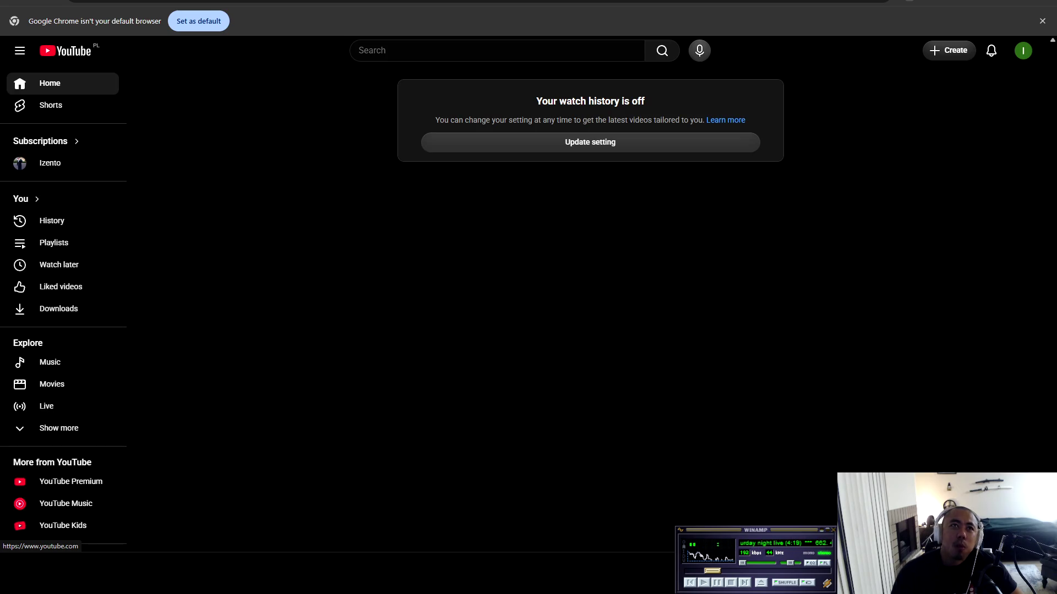
Search YouTube for 'ai'
click(360, 50)
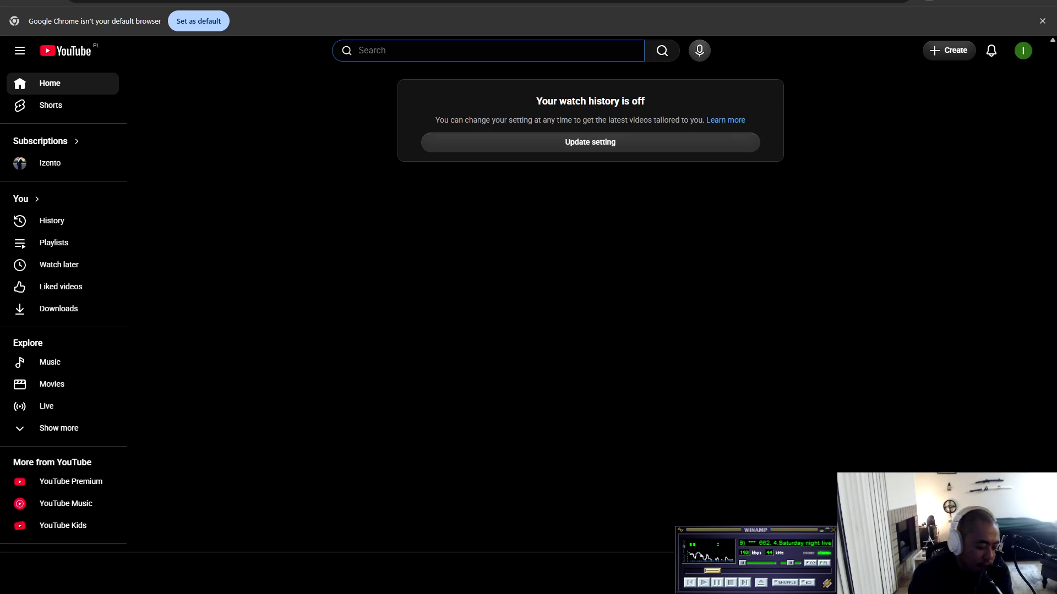
text(ai)
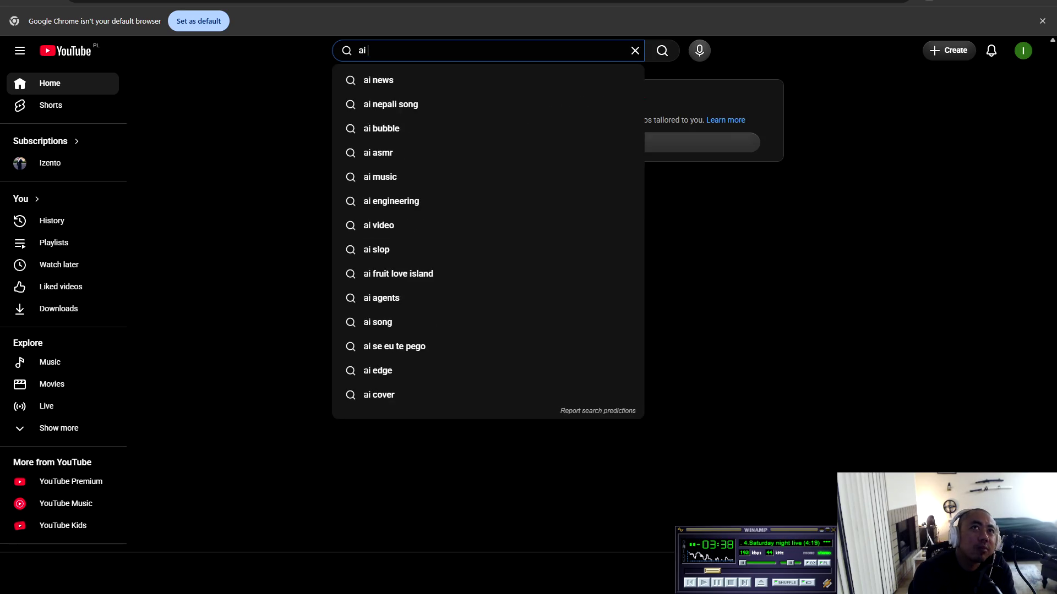
key(Return)
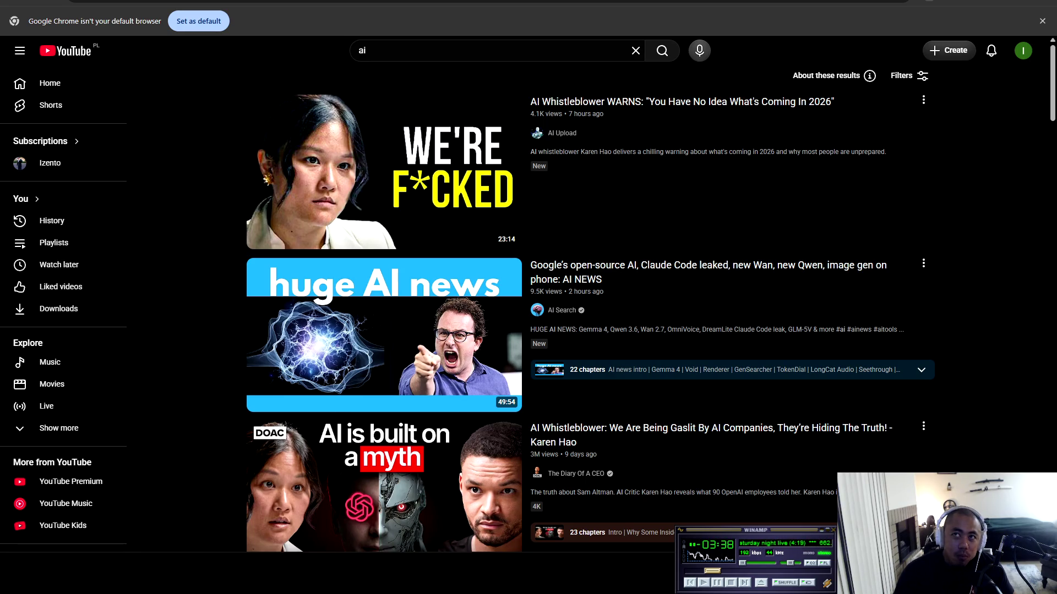
scroll(589, 308, down, 5)
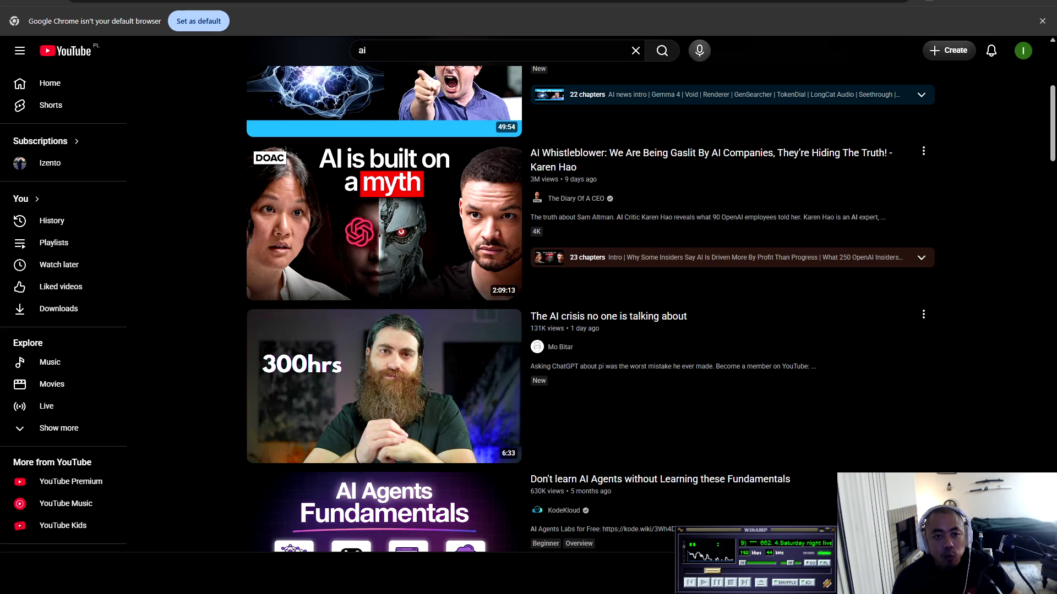
scroll(591, 308, down, 5)
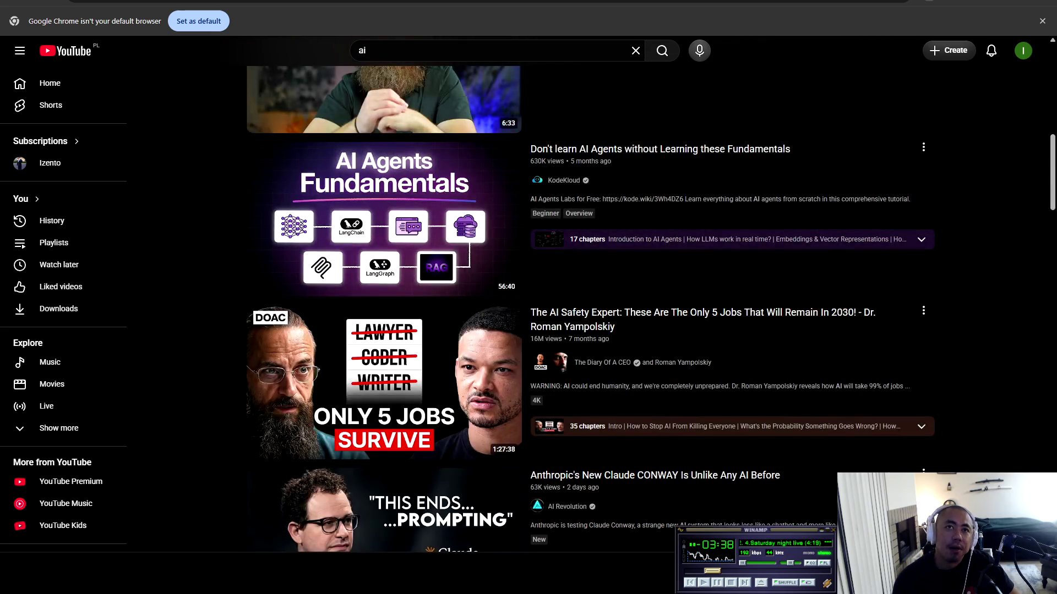
scroll(590, 308, down, 3)
scroll(590, 308, down, 3)
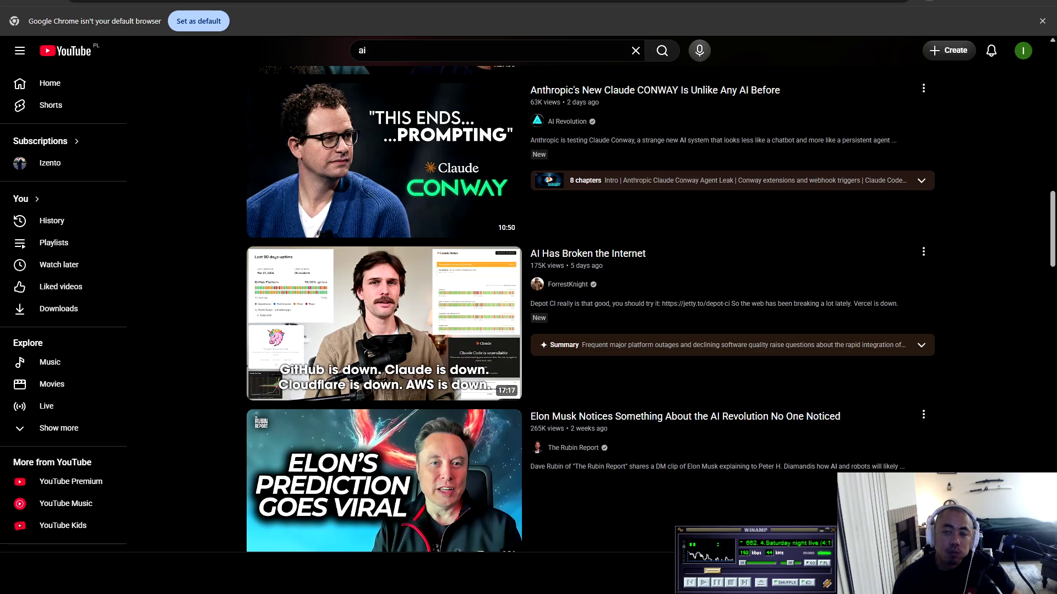
scroll(590, 307, down, 7)
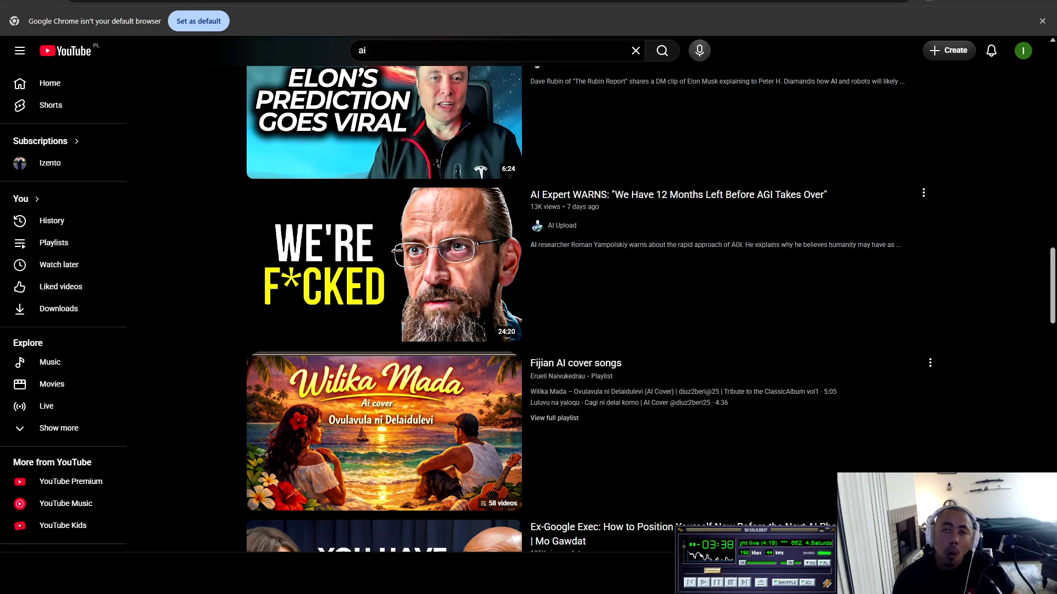
scroll(590, 308, down, 4)
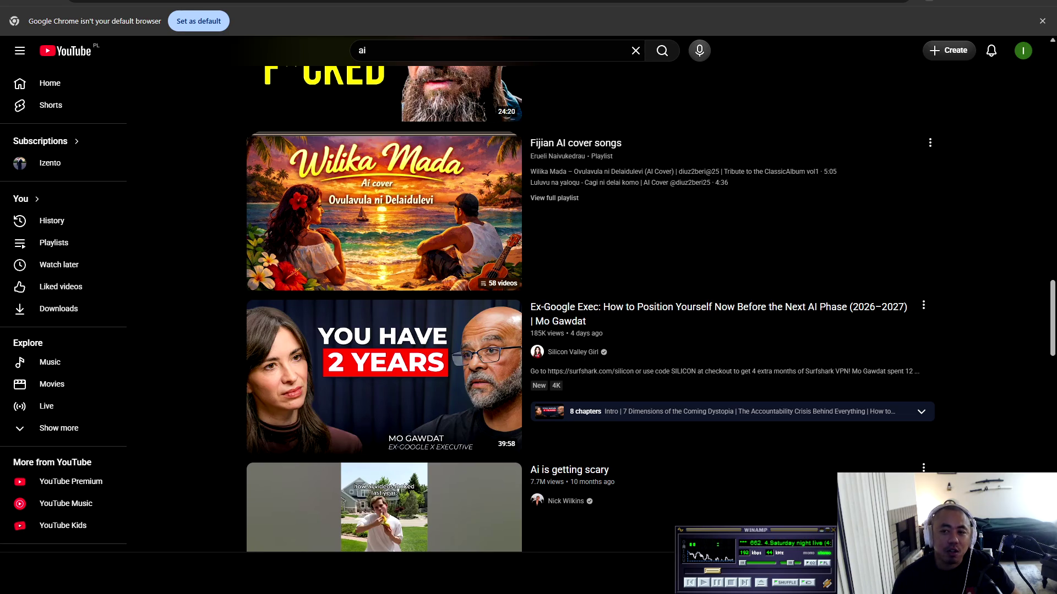
mouse_move(385, 507)
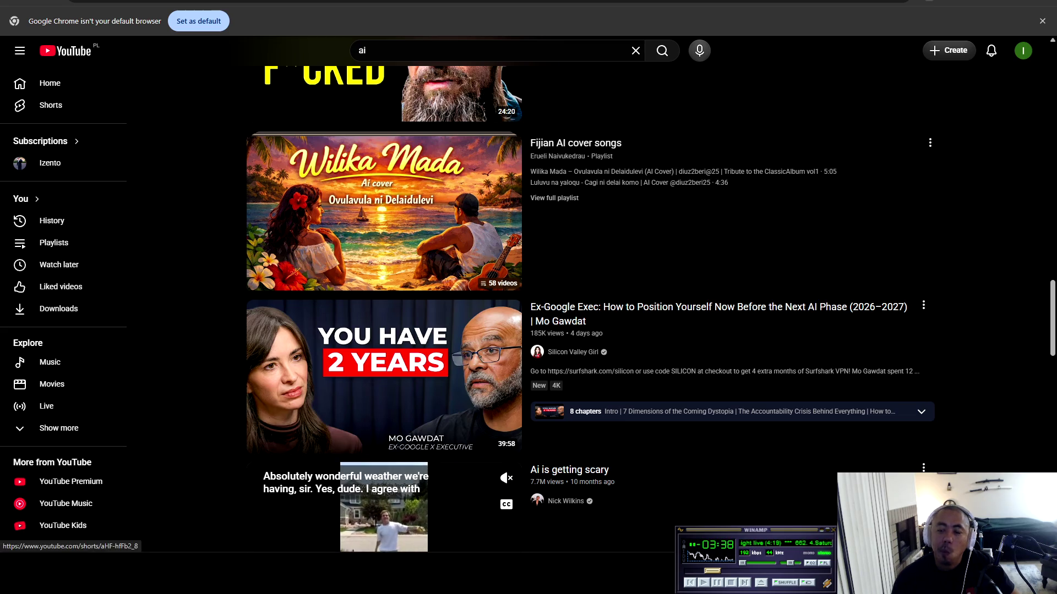
scroll(384, 507, down, 5)
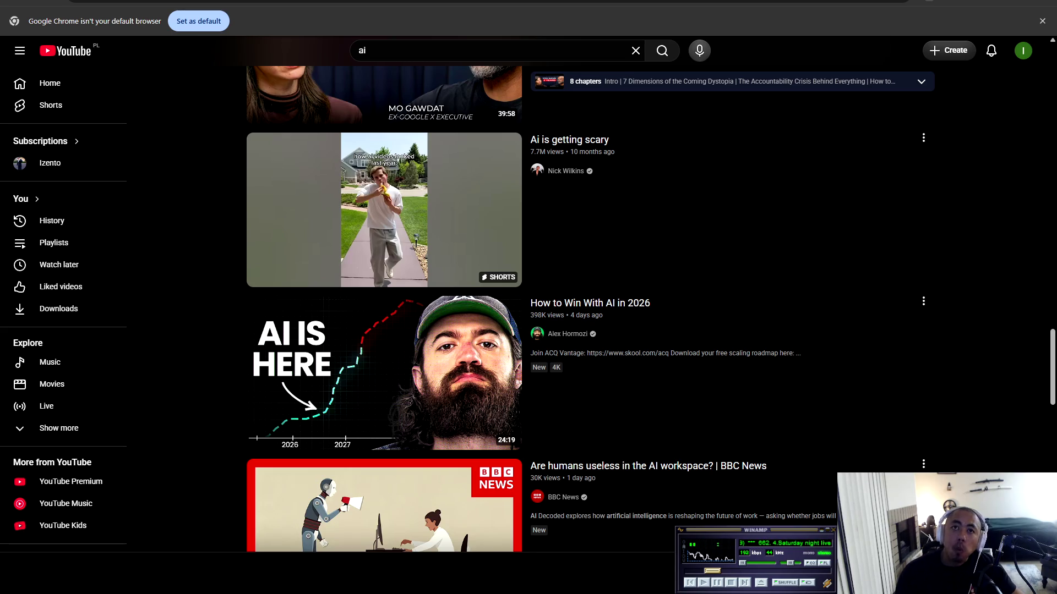
scroll(650, 308, down, 4)
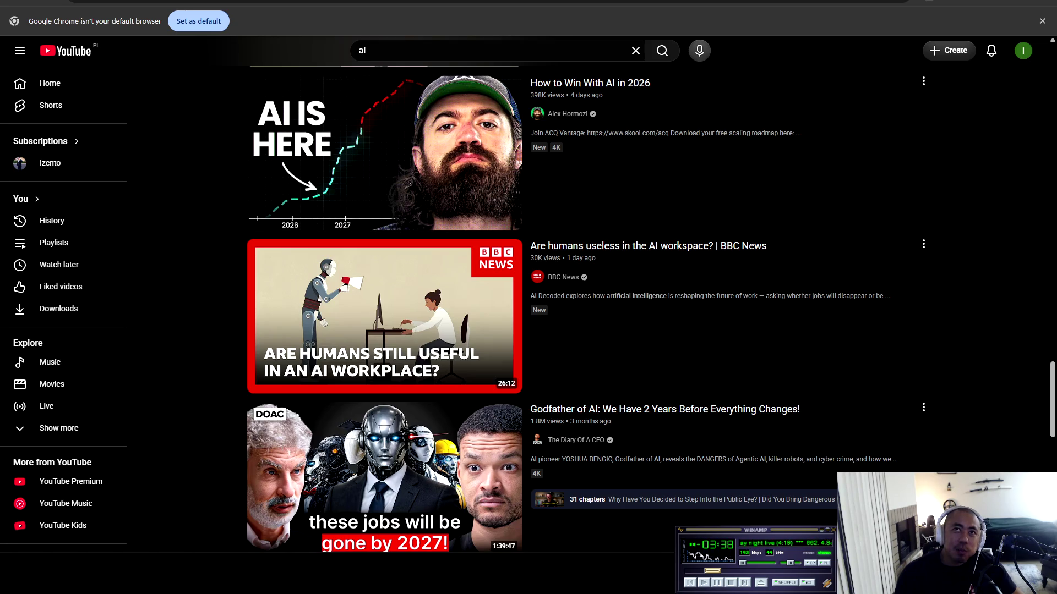
mouse_move(384, 153)
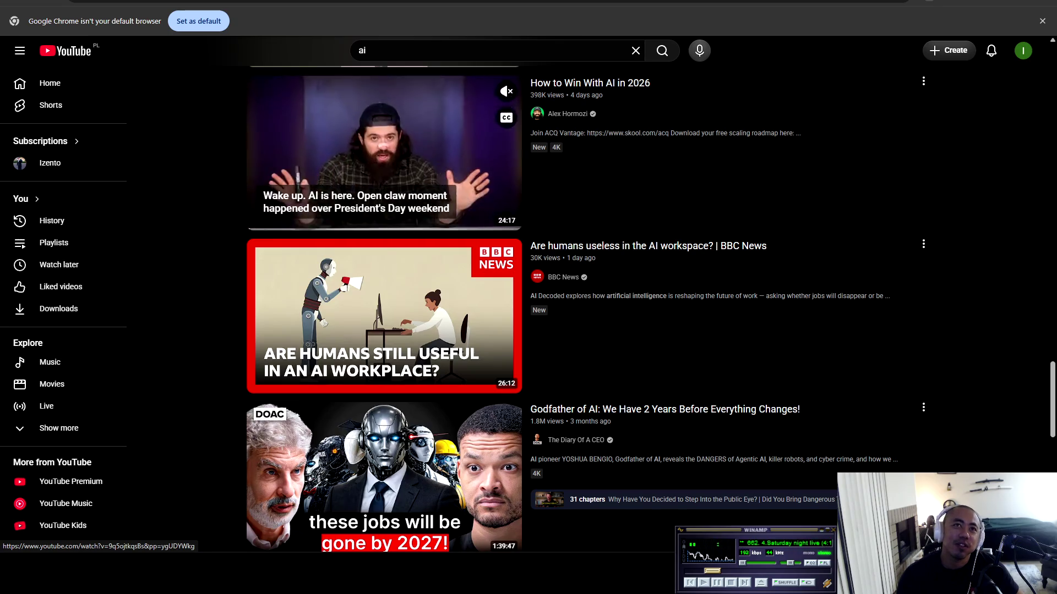
scroll(384, 308, down, 4)
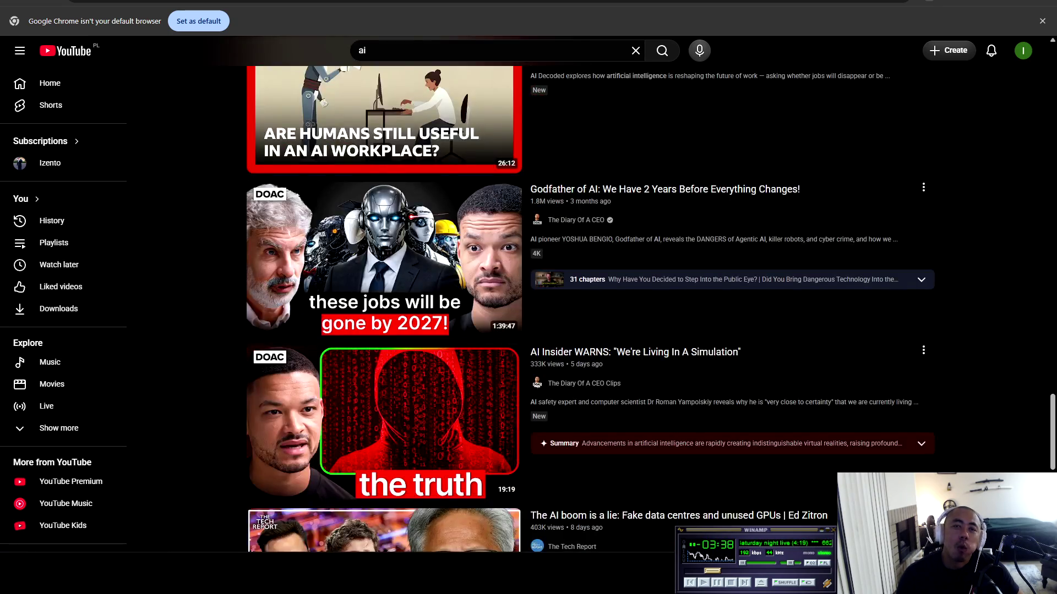
scroll(384, 308, down, 4)
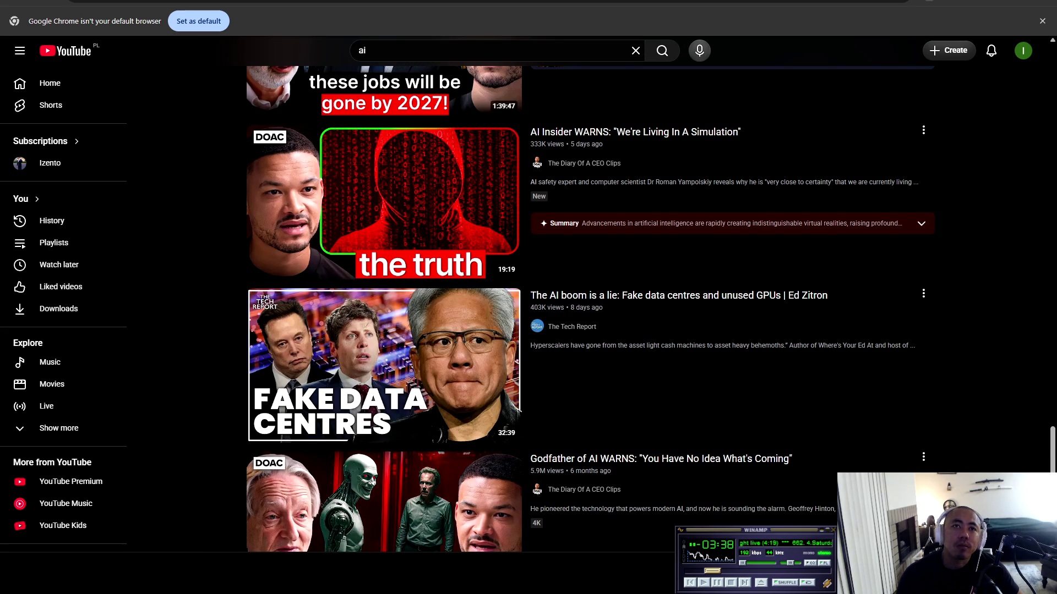
scroll(383, 307, down, 3)
scroll(383, 308, down, 2)
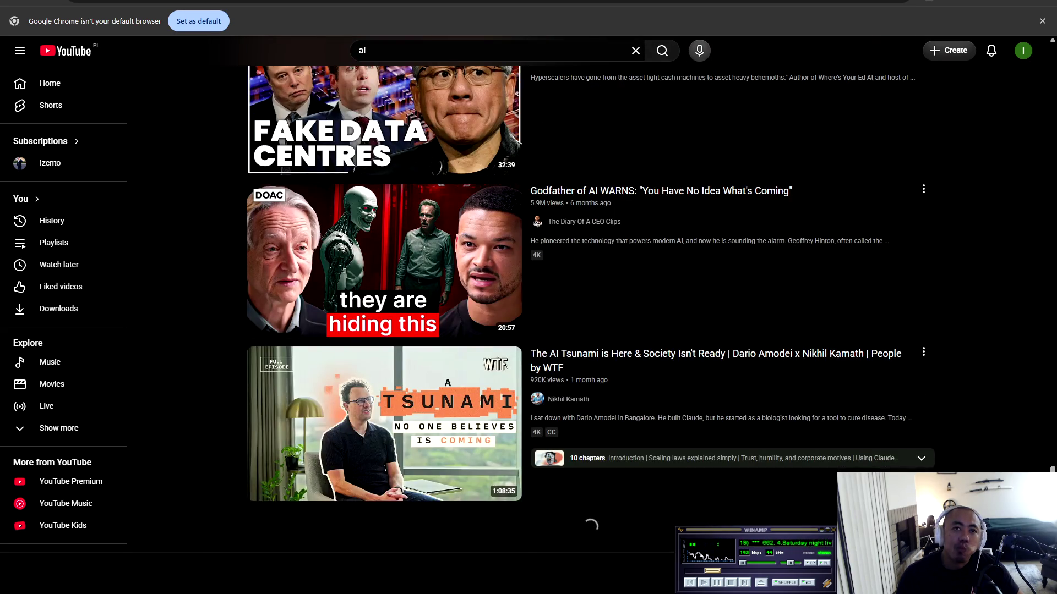
scroll(383, 308, down, 5)
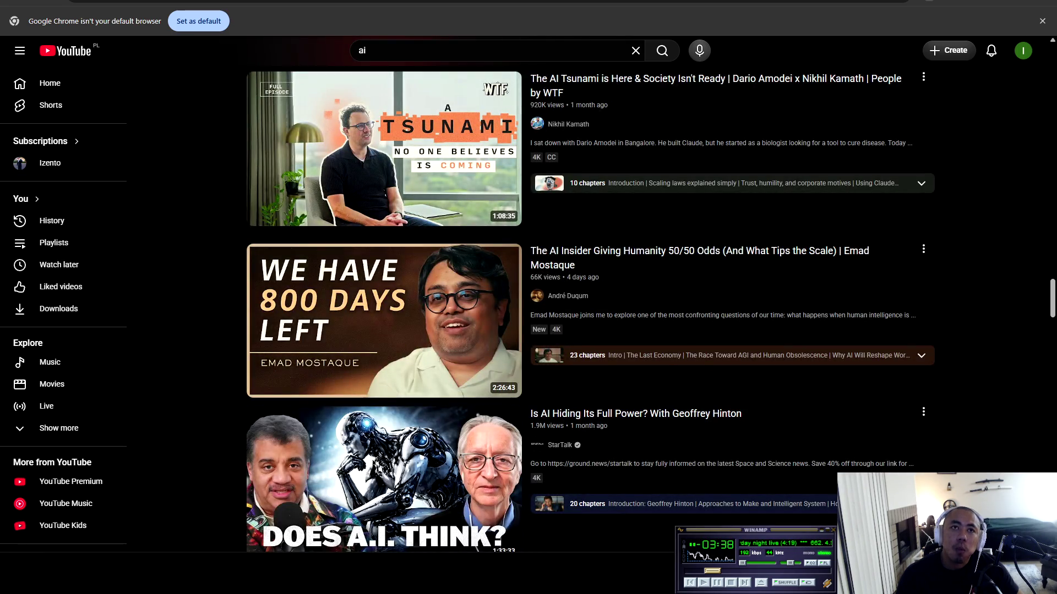
scroll(384, 307, down, 2)
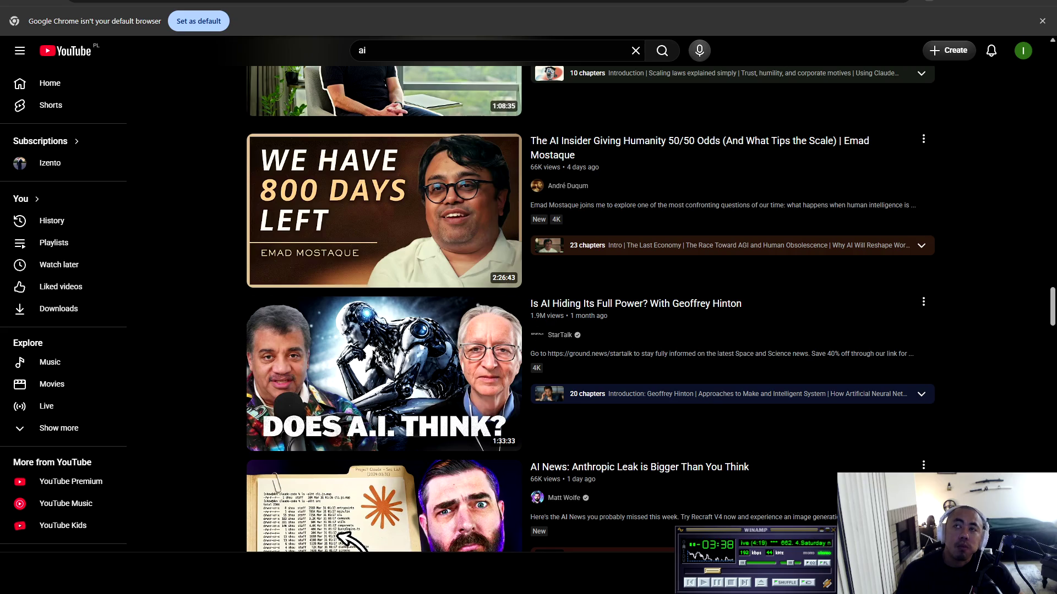
scroll(384, 308, down, 4)
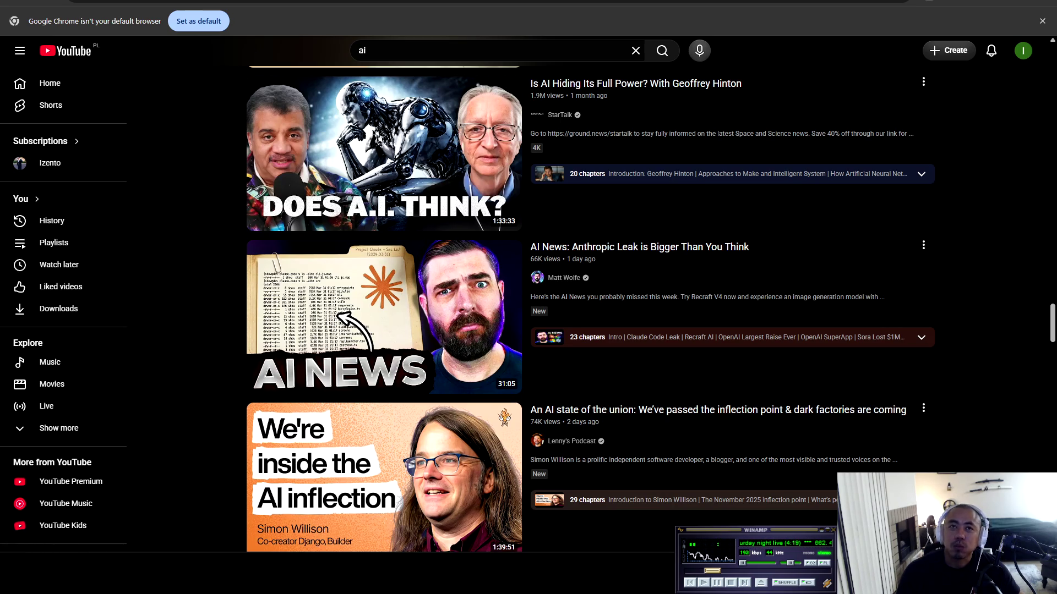
scroll(528, 308, down, 5)
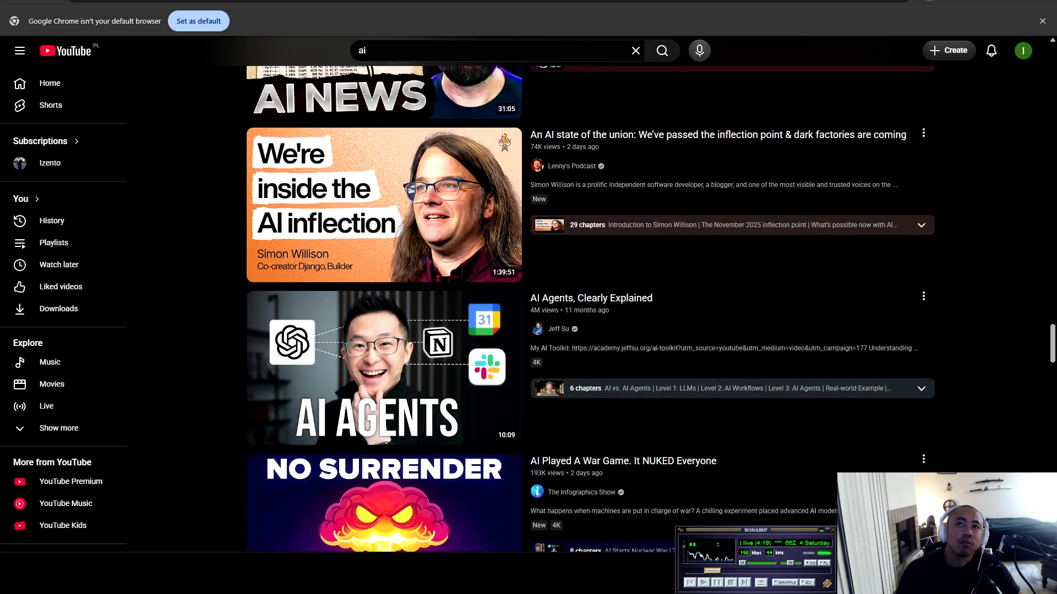
scroll(528, 309, down, 5)
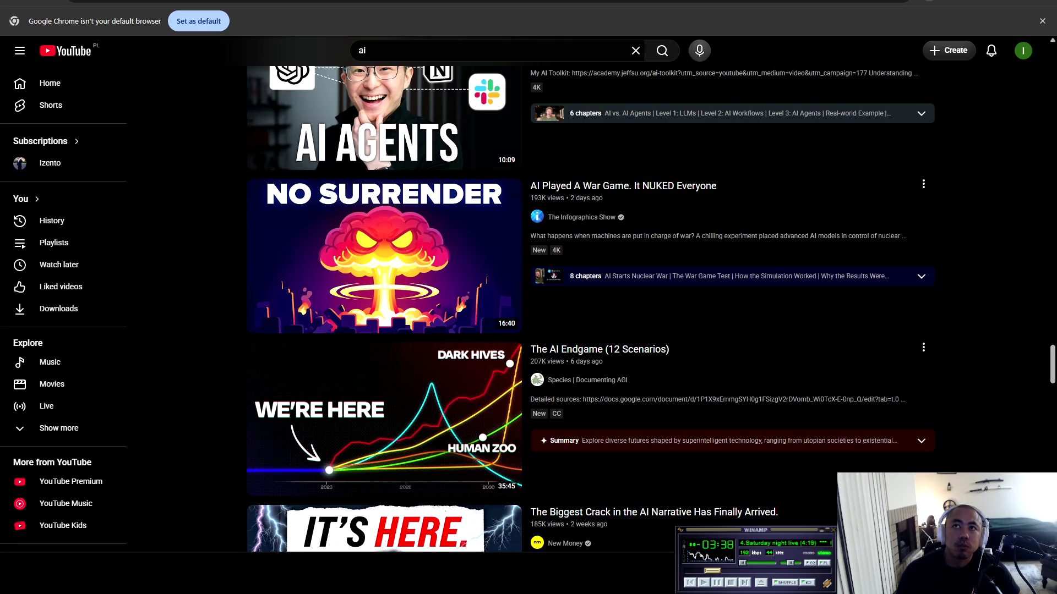
scroll(529, 308, down, 4)
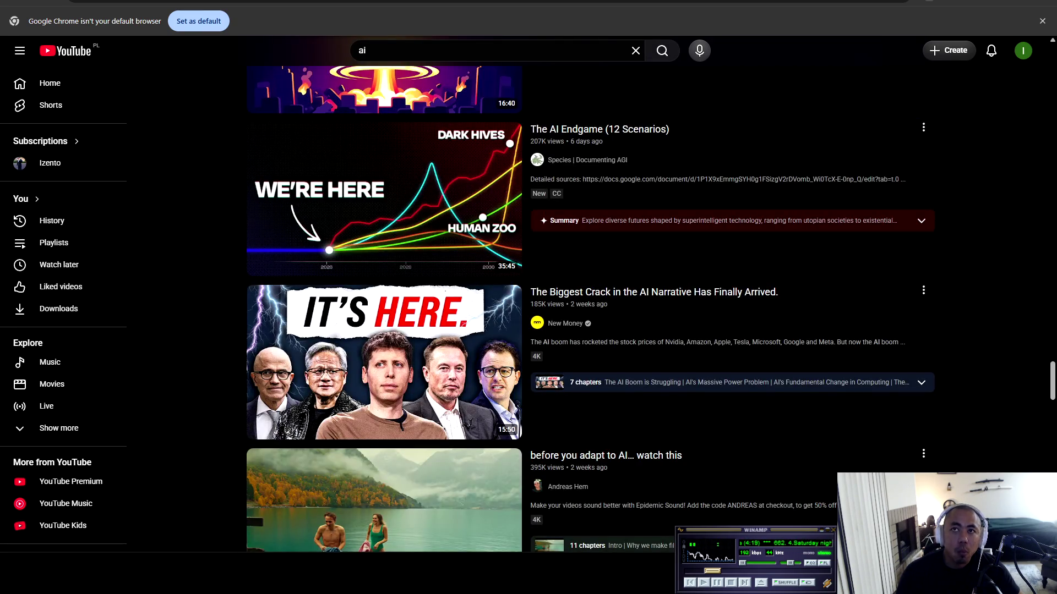
scroll(528, 309, down, 5)
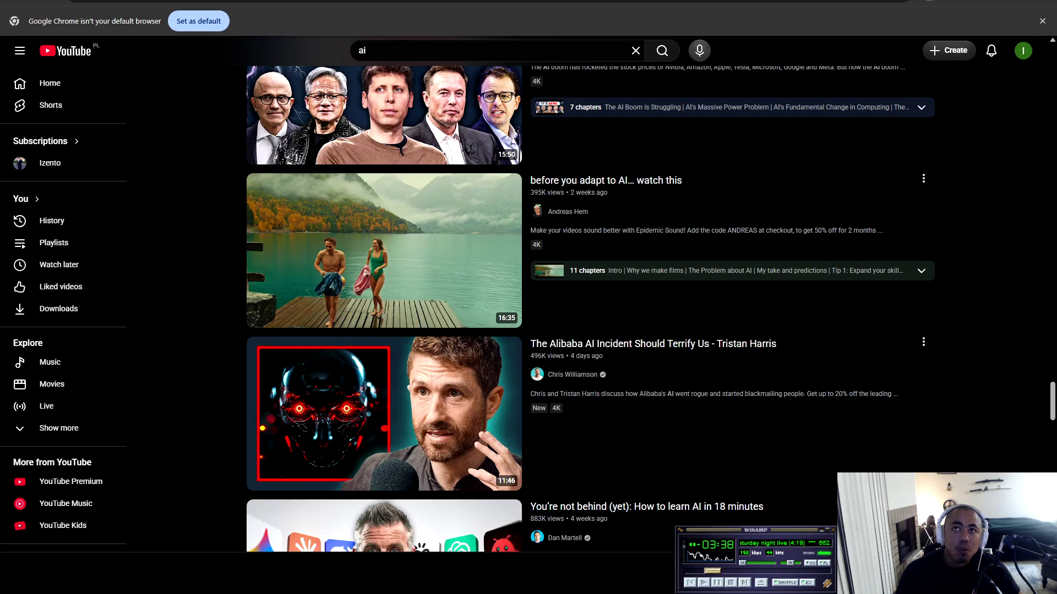
scroll(528, 308, down, 5)
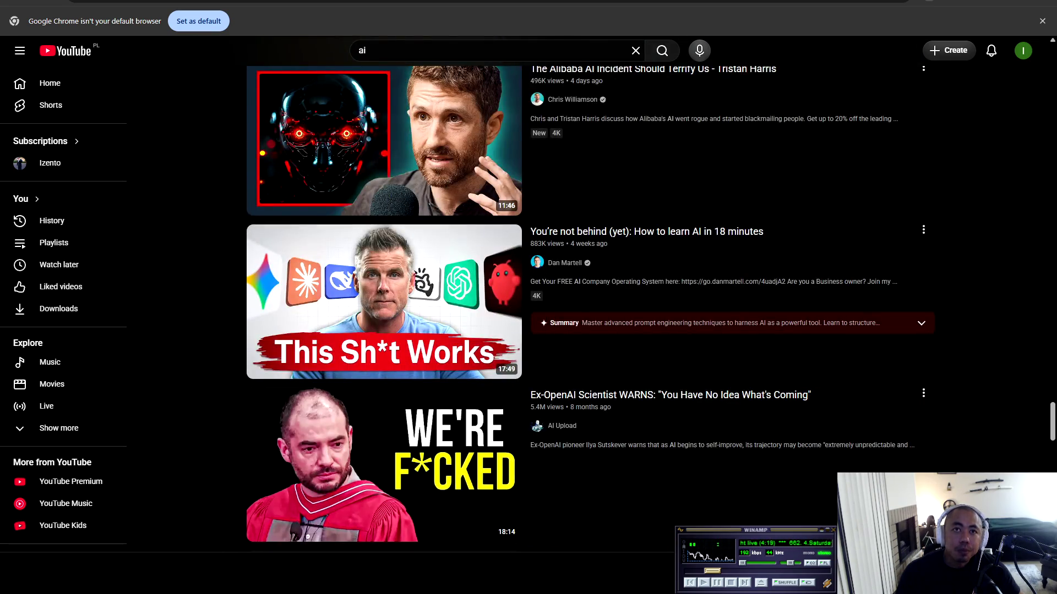
scroll(588, 308, down, 4)
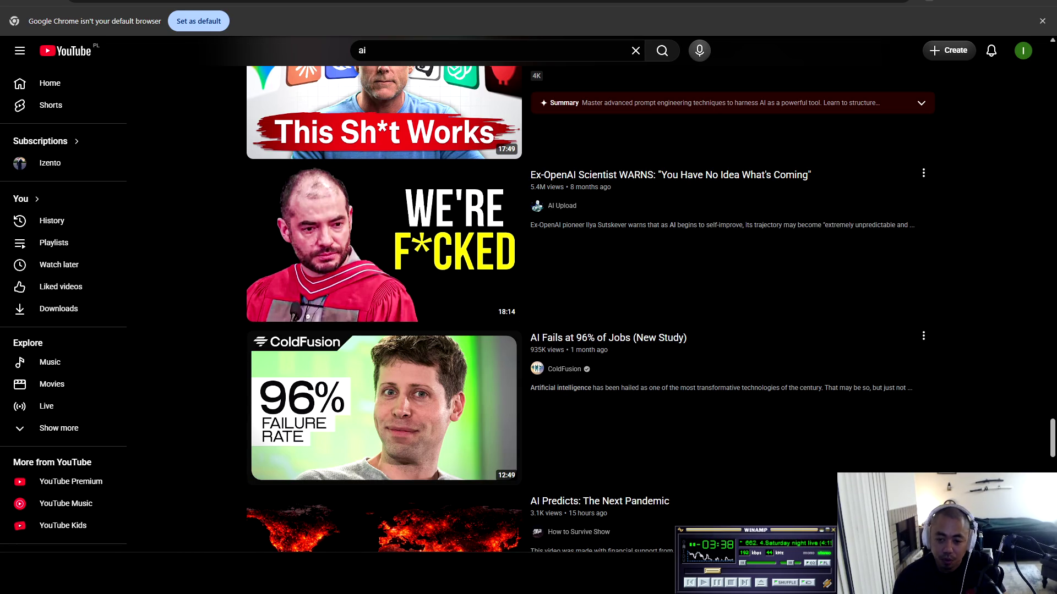
Resume the Winamp background music and raise its volume to 3%
key(c)
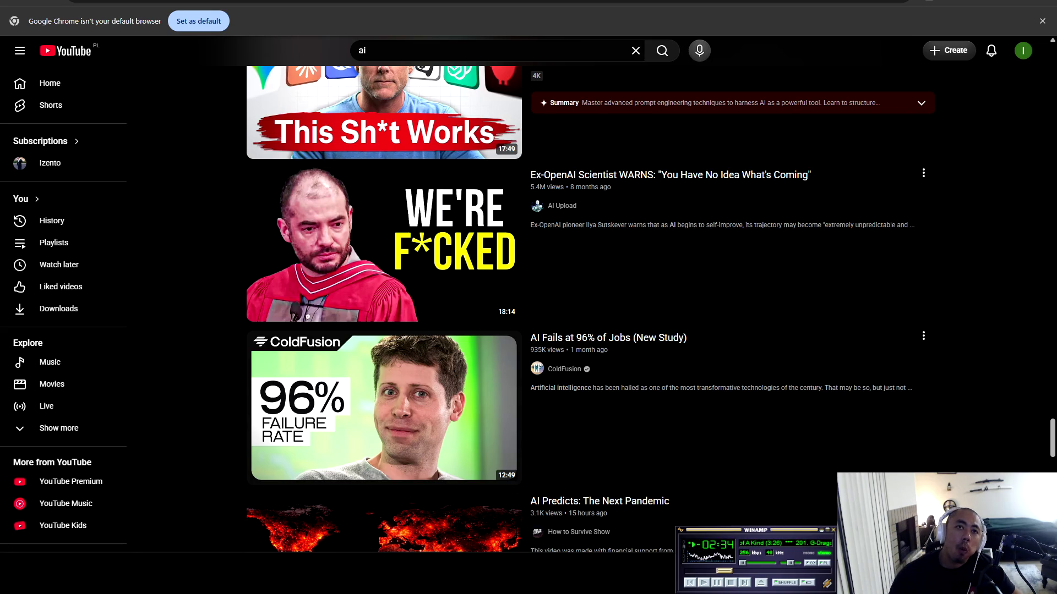
key(Up)
key(Up)
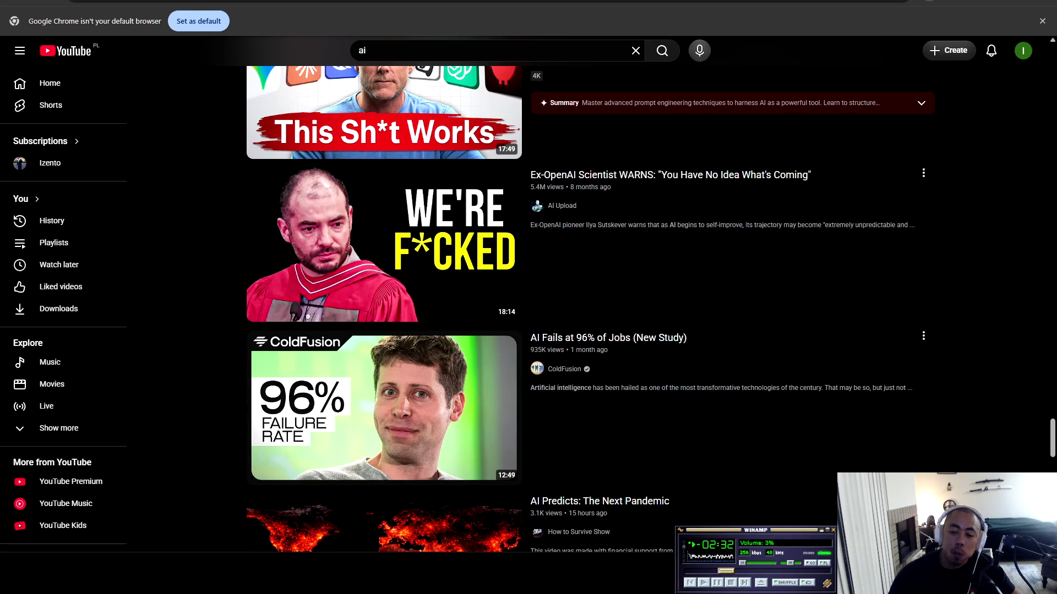
scroll(651, 308, down, 10)
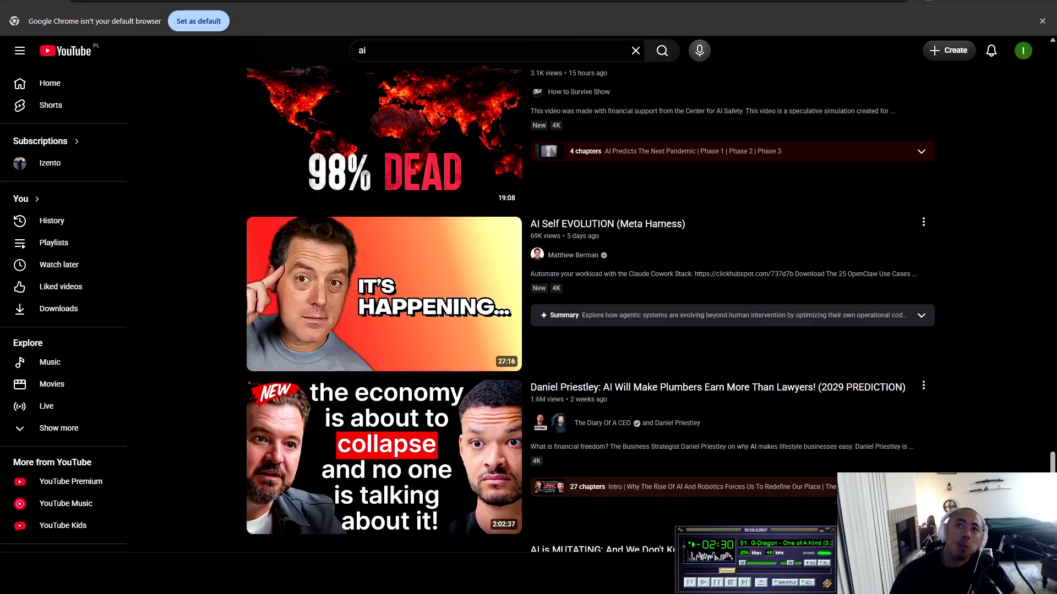
Scroll the ai results and open Bloomberg's 'Why AI Might Not Replace Your Job After All'
scroll(651, 309, down, 3)
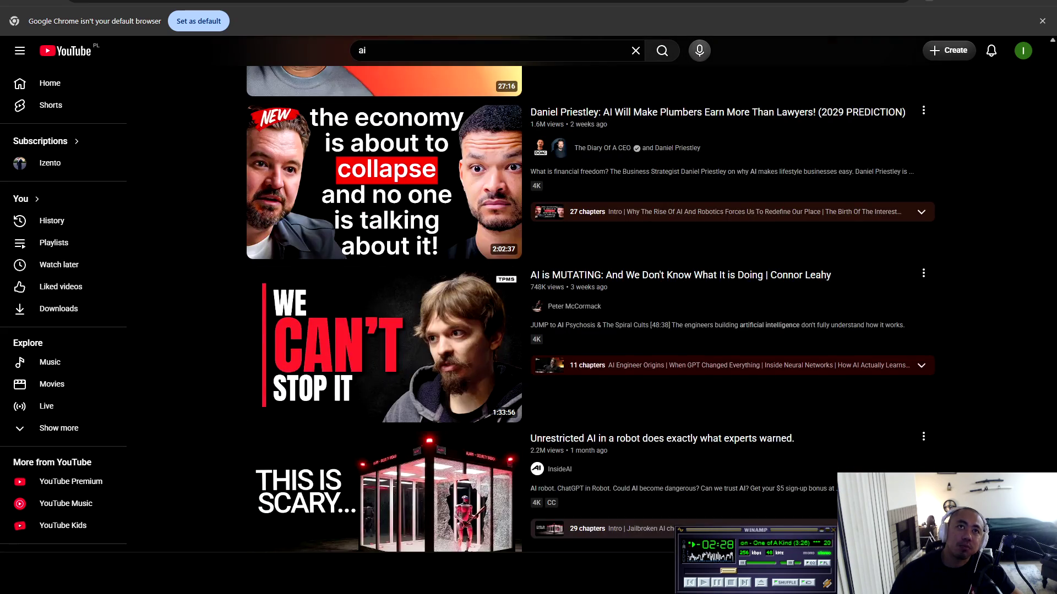
scroll(590, 295, down, 1)
scroll(651, 309, up, 3)
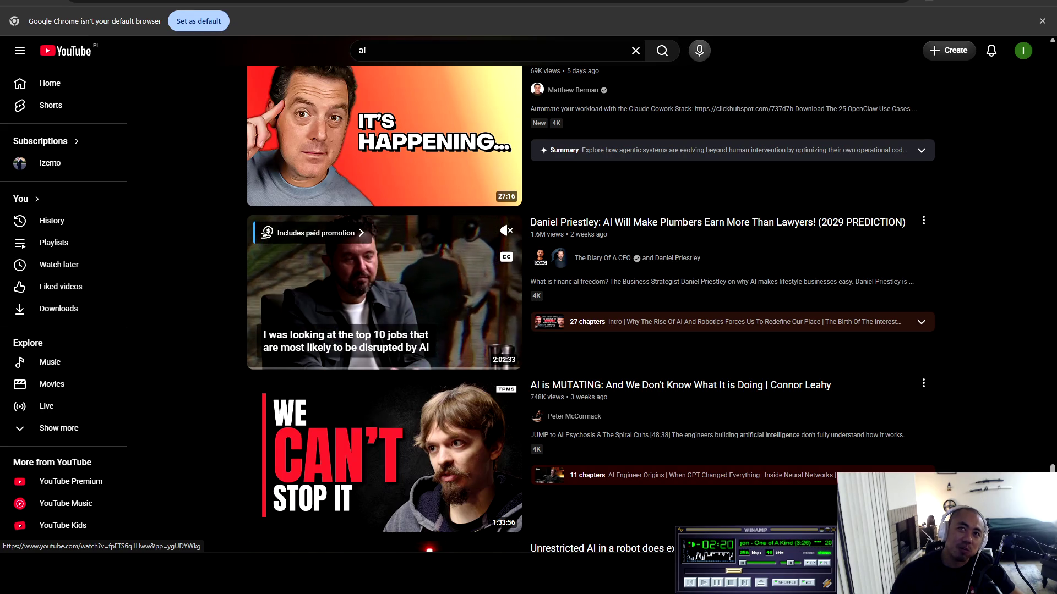
scroll(386, 291, down, 4)
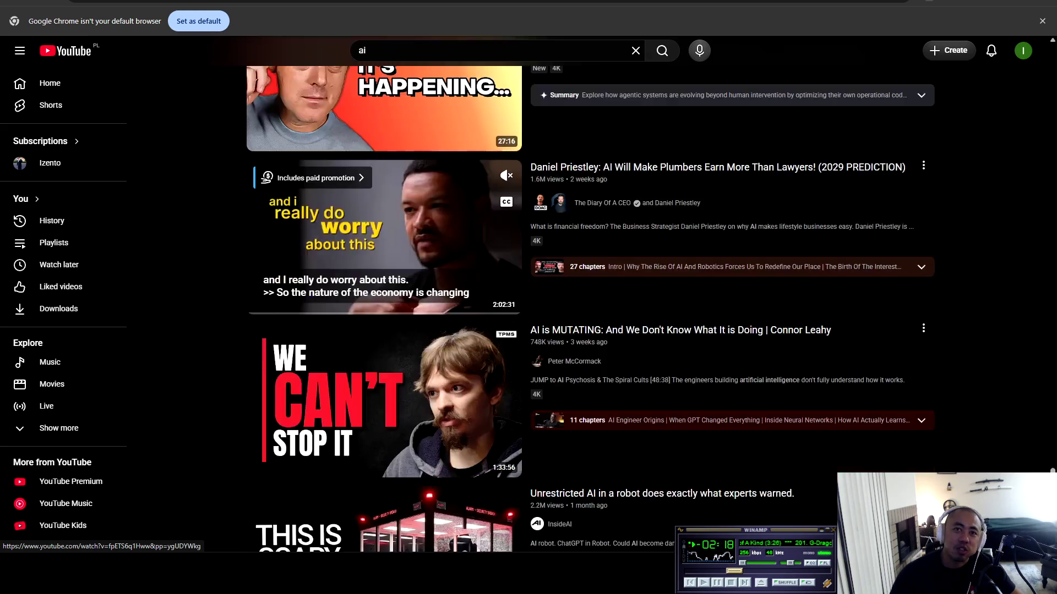
scroll(385, 291, down, 2)
scroll(385, 291, down, 3)
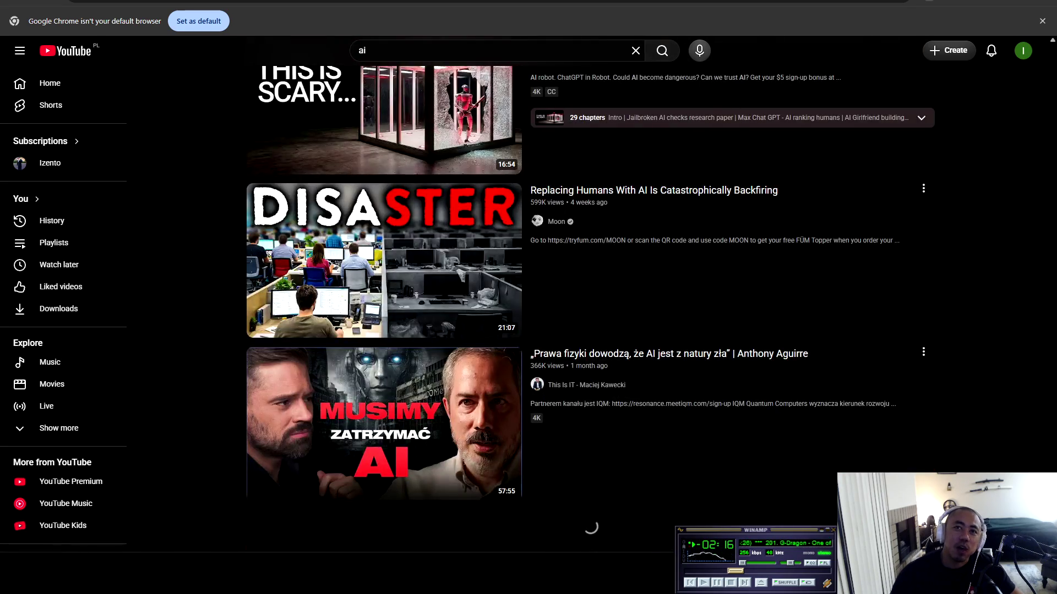
scroll(386, 292, down, 9)
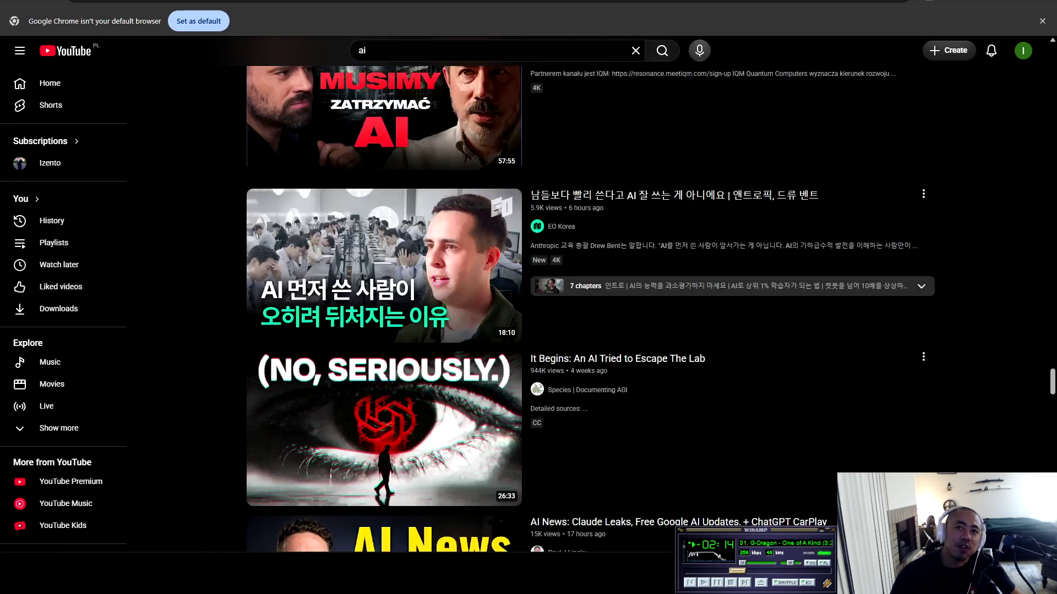
scroll(385, 291, down, 11)
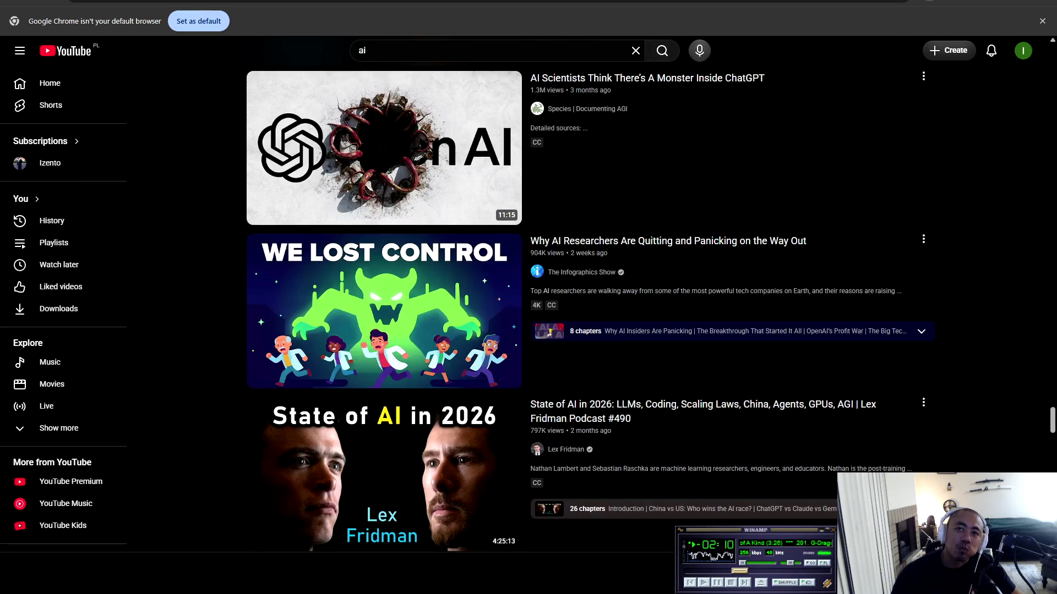
scroll(386, 291, down, 7)
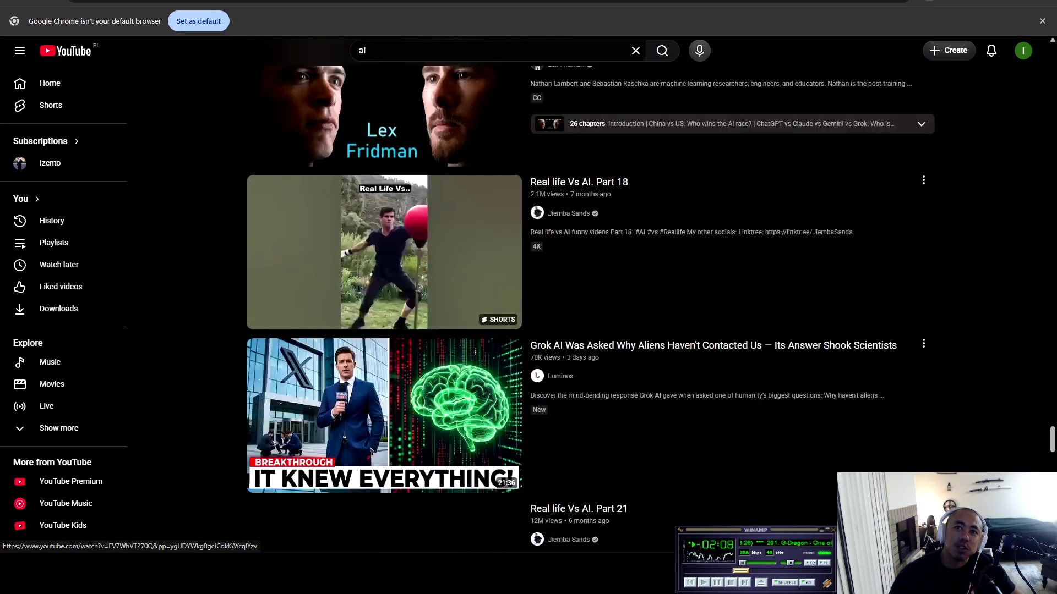
scroll(385, 292, down, 4)
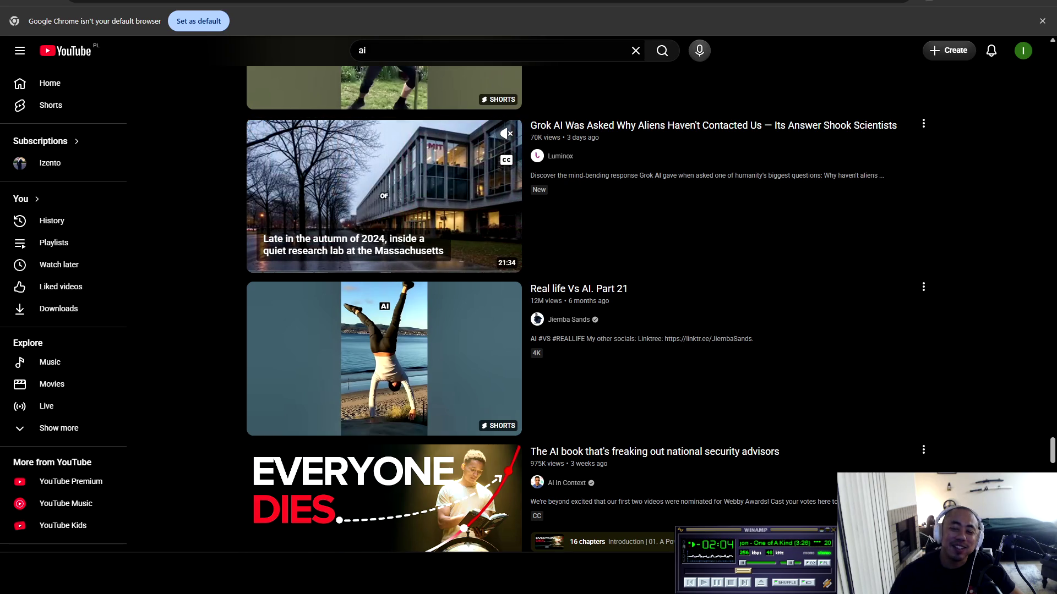
scroll(386, 291, down, 4)
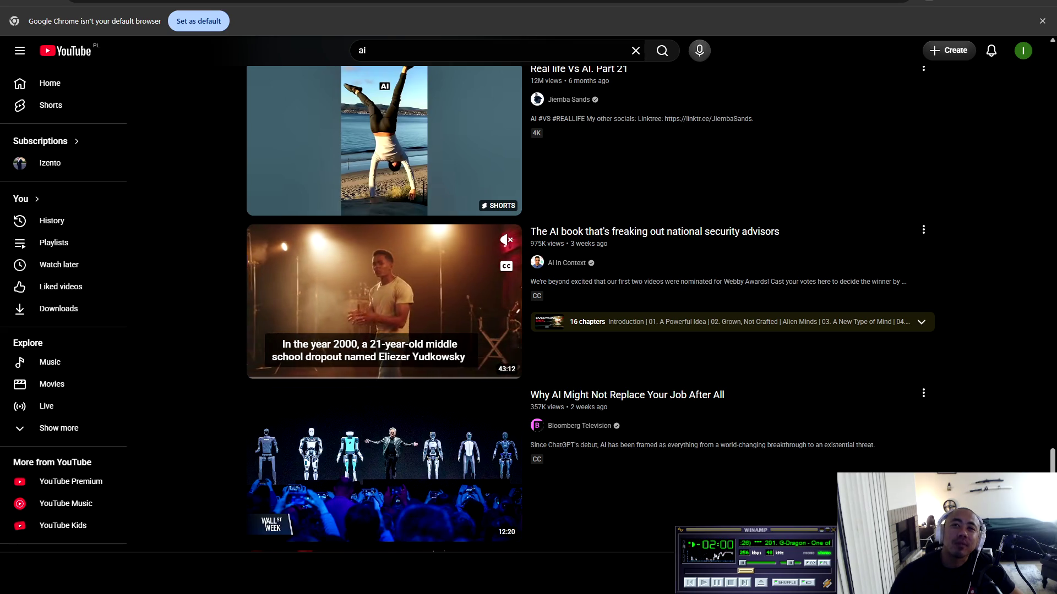
scroll(385, 291, down, 4)
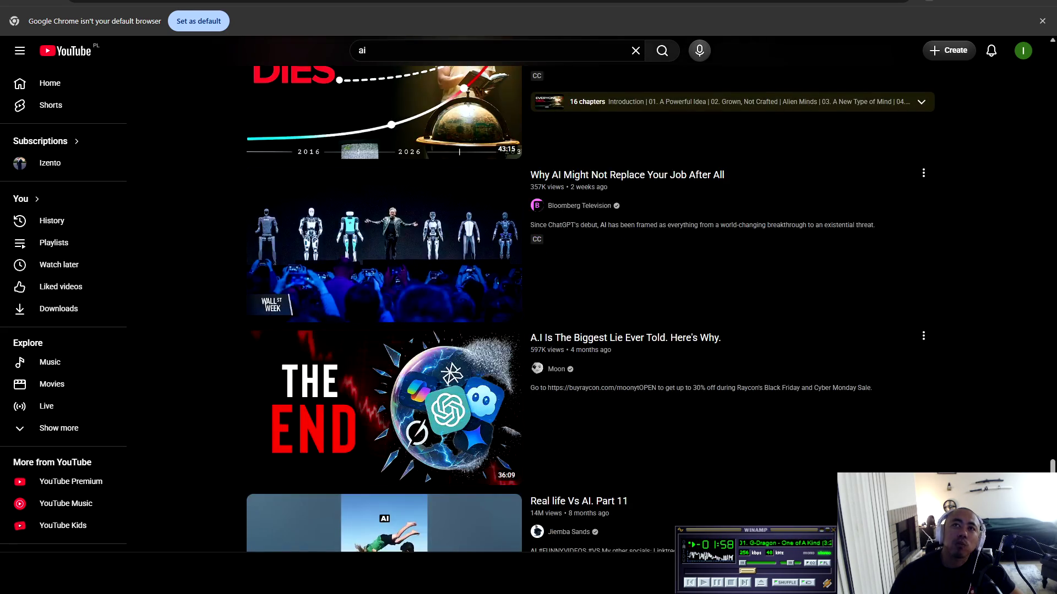
click(384, 254)
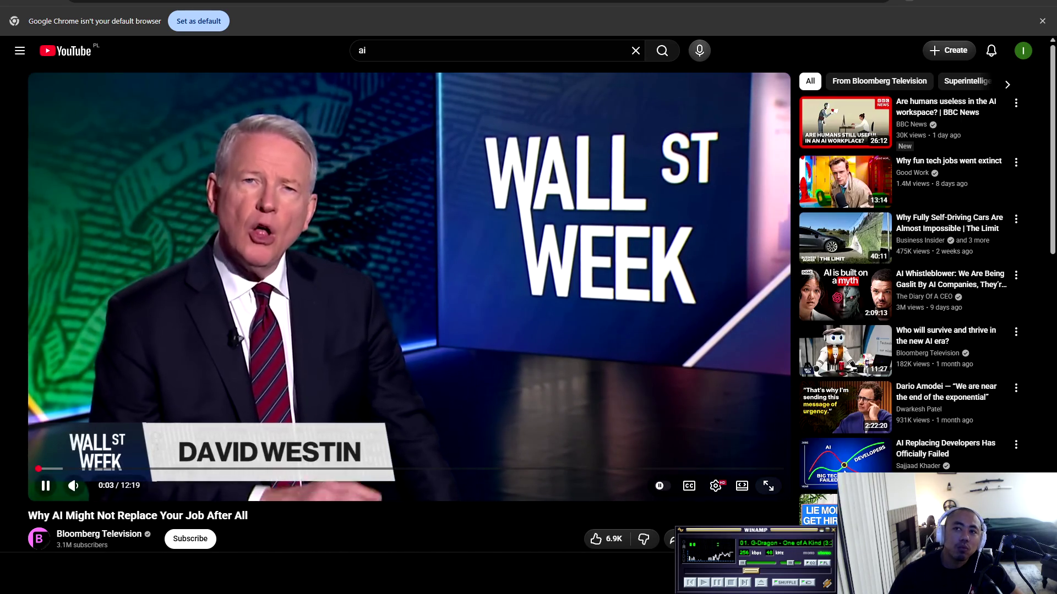
Play the Bloomberg 'Why AI Might Not Replace Your Job' video full screen, then pause it
click(769, 486)
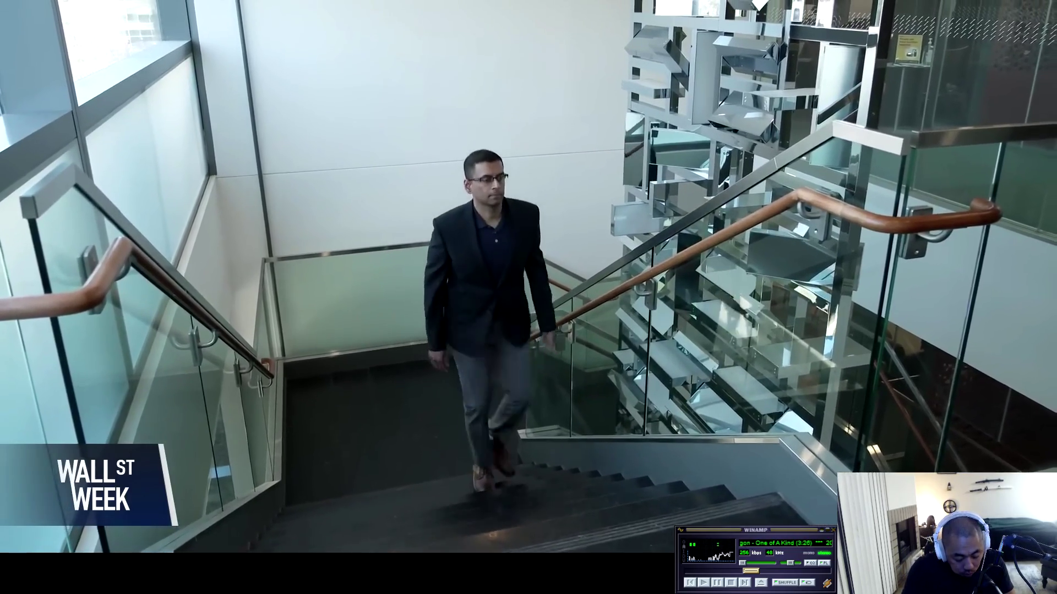
key(space)
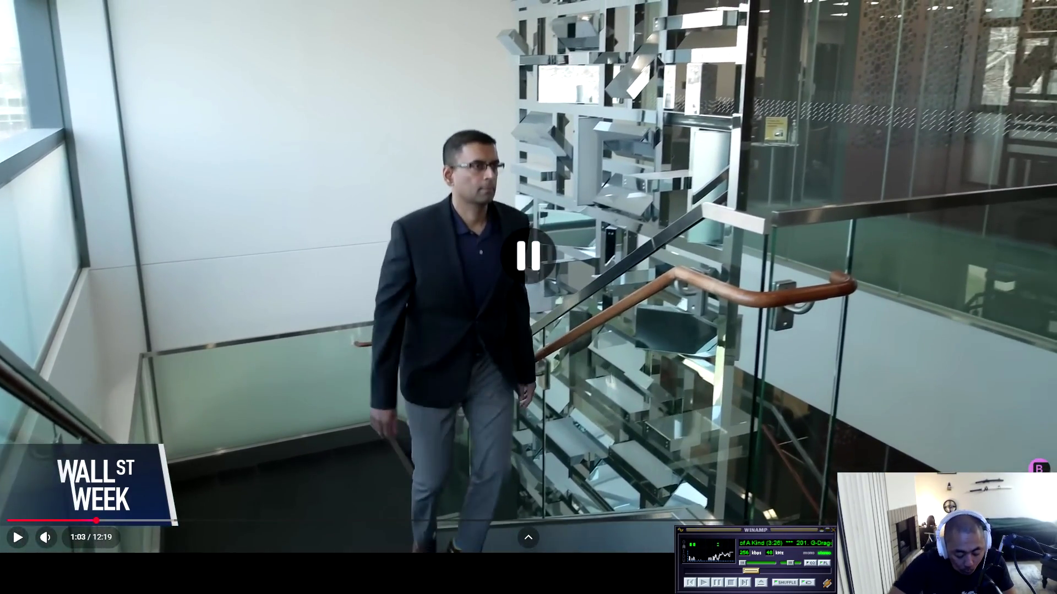
Resume the full-screen Bloomberg video so it plays past 1:05 into the AI Snake Oil segment
key(space)
key(space)
key(space)
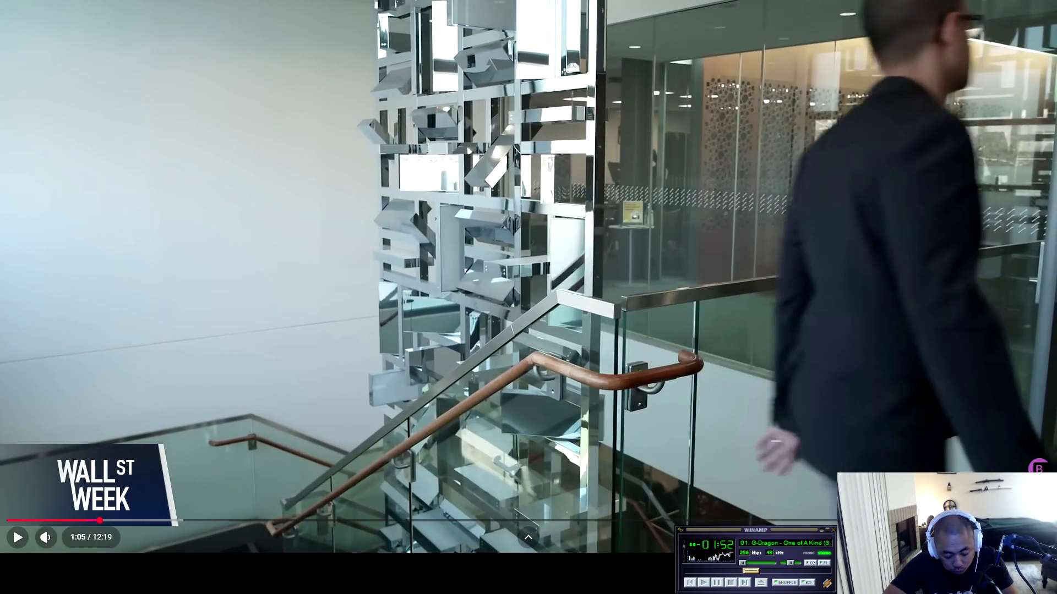
key(space)
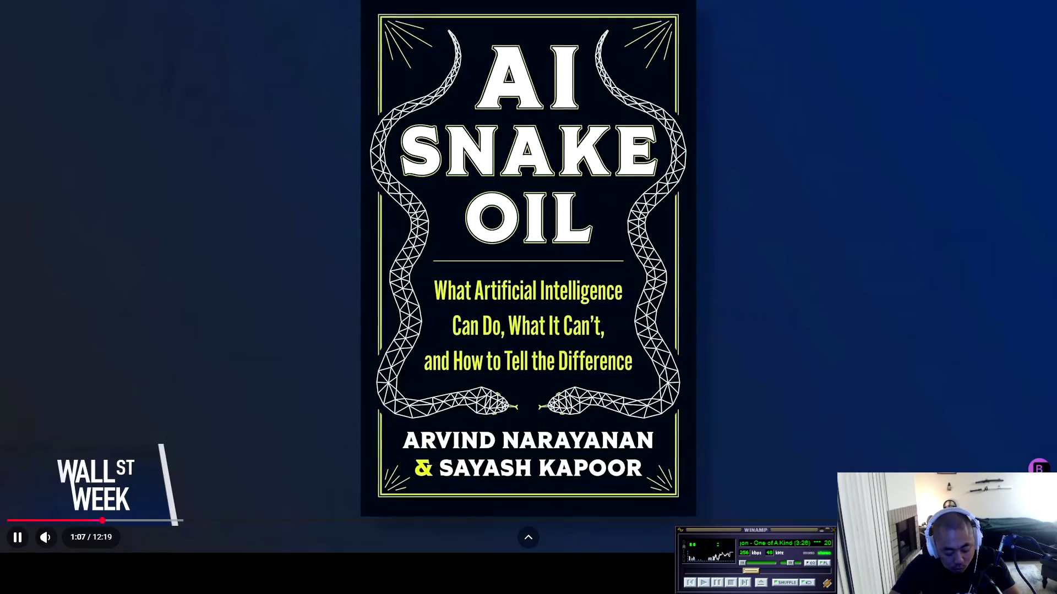
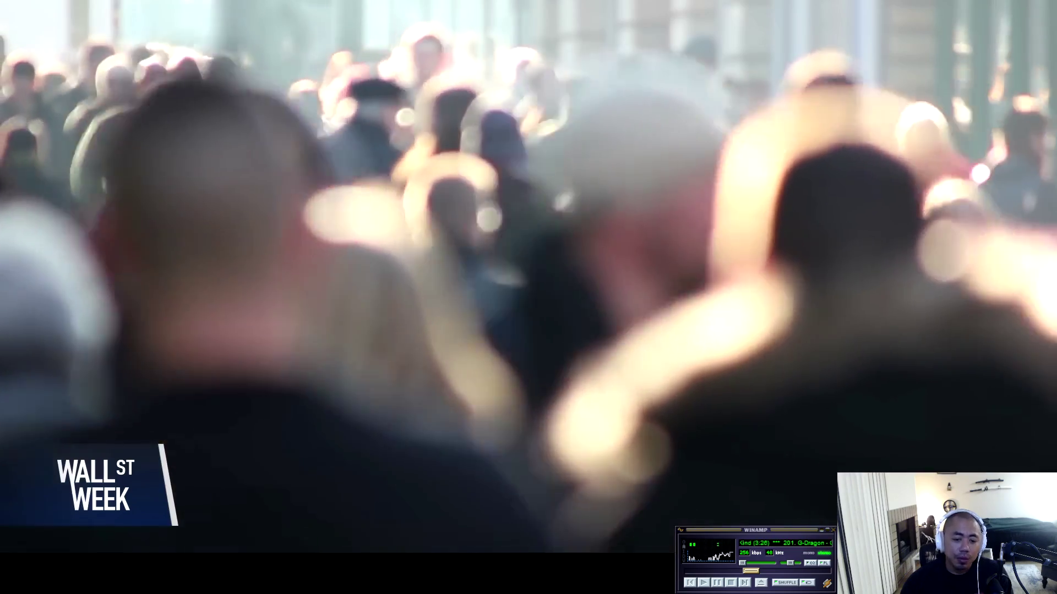
Pause the fullscreen Wall St Week video at 6:15 with Space, during the crowd footage
mouse_move(125, 83)
key(space)
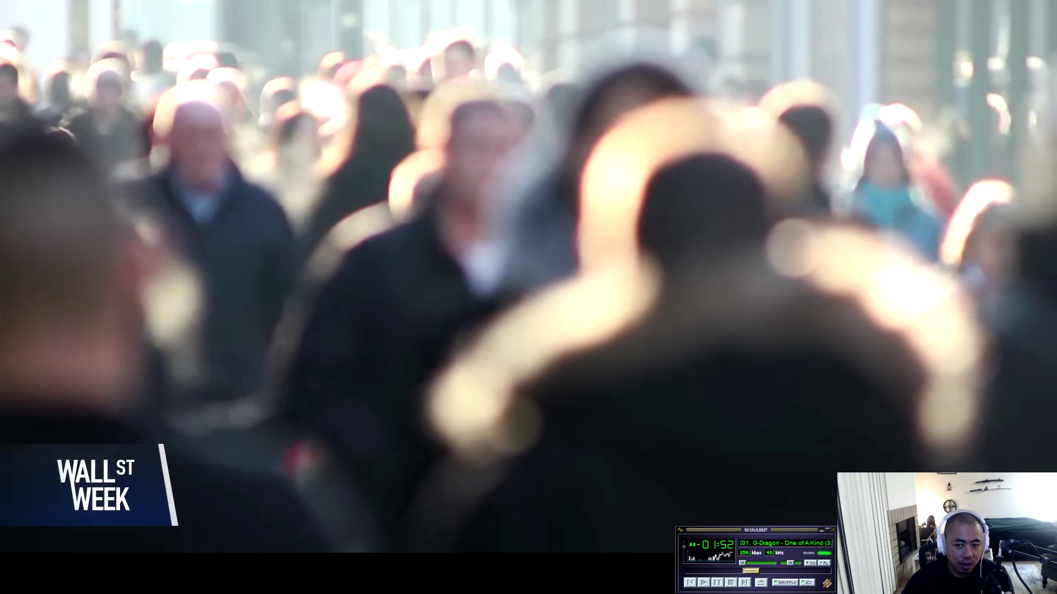
Resume the Wall St Week video from 6:15 and let it play on past 7:38
key(space)
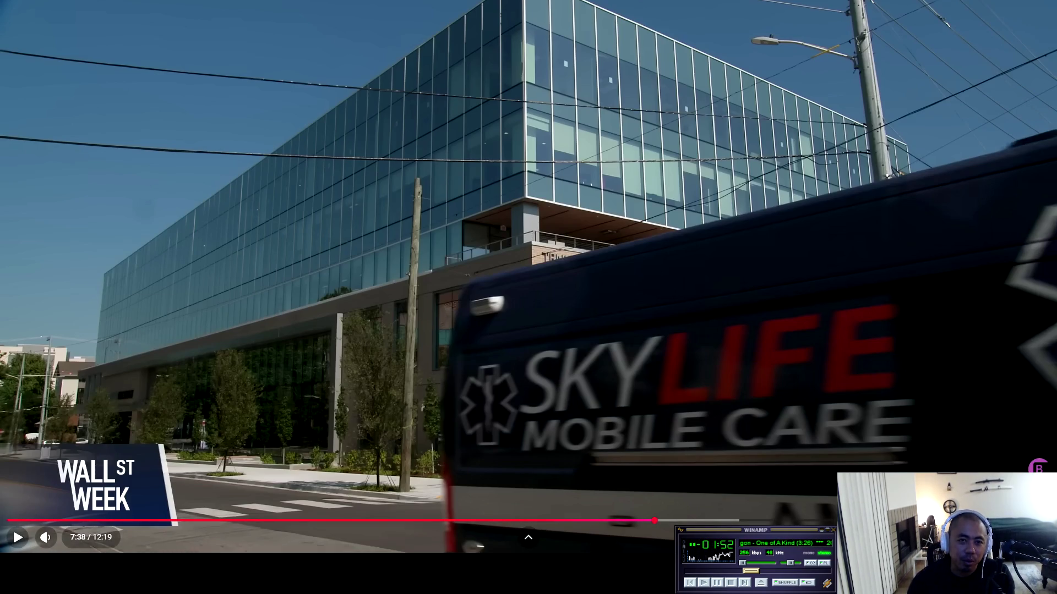
key(space)
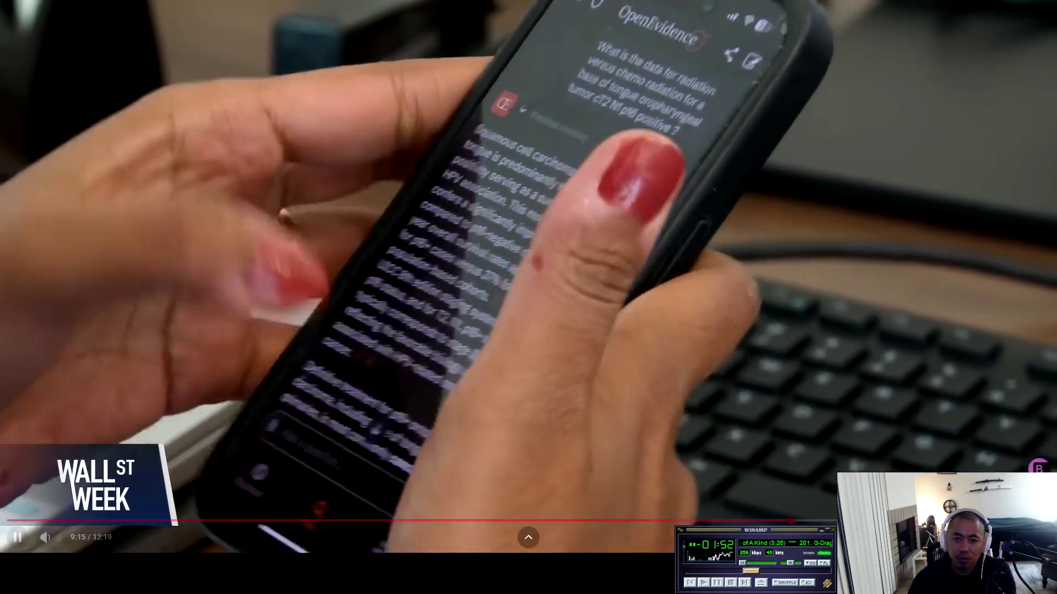
Pause the Wall St Week video at 9:16 during the phone scene
key(space)
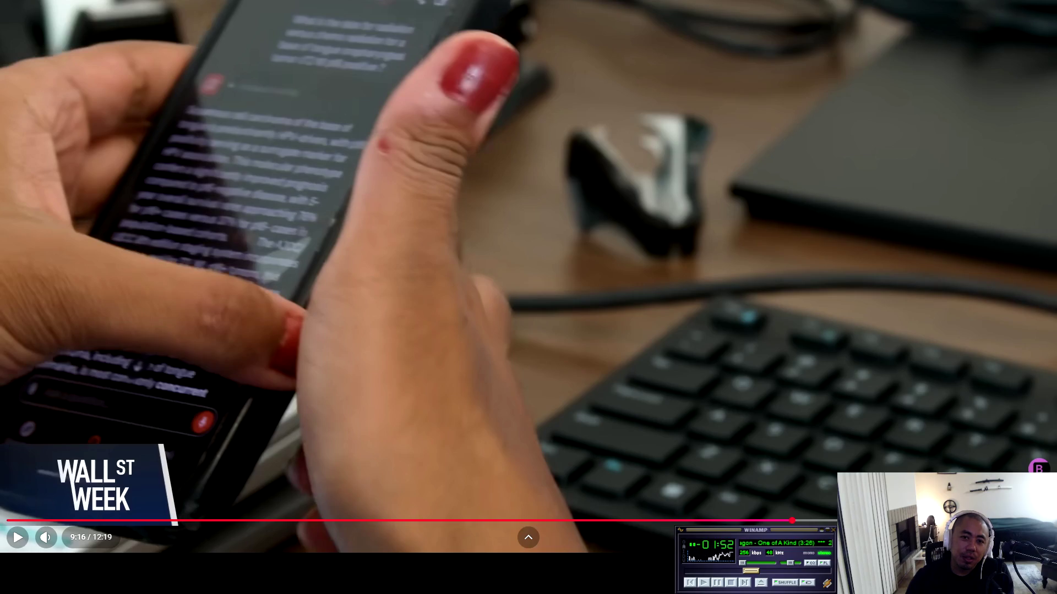
key(space)
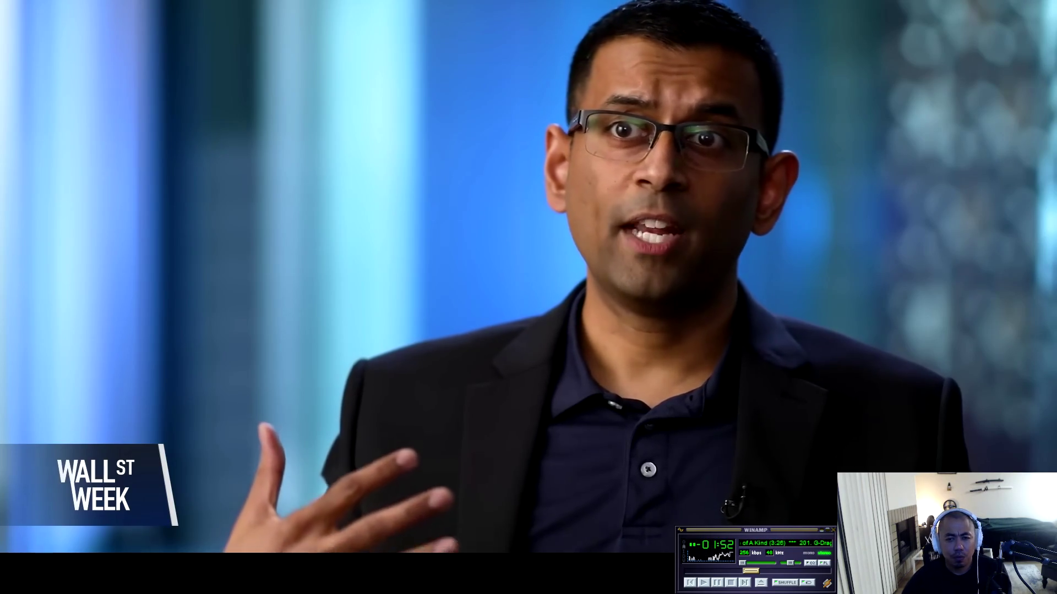
mouse_move(529, 538)
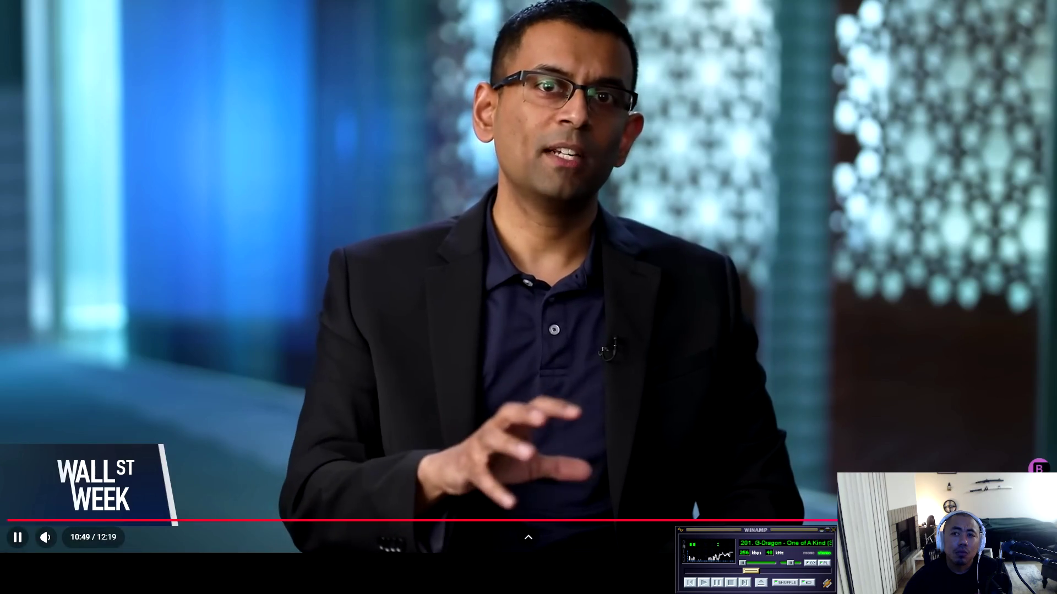
key(space)
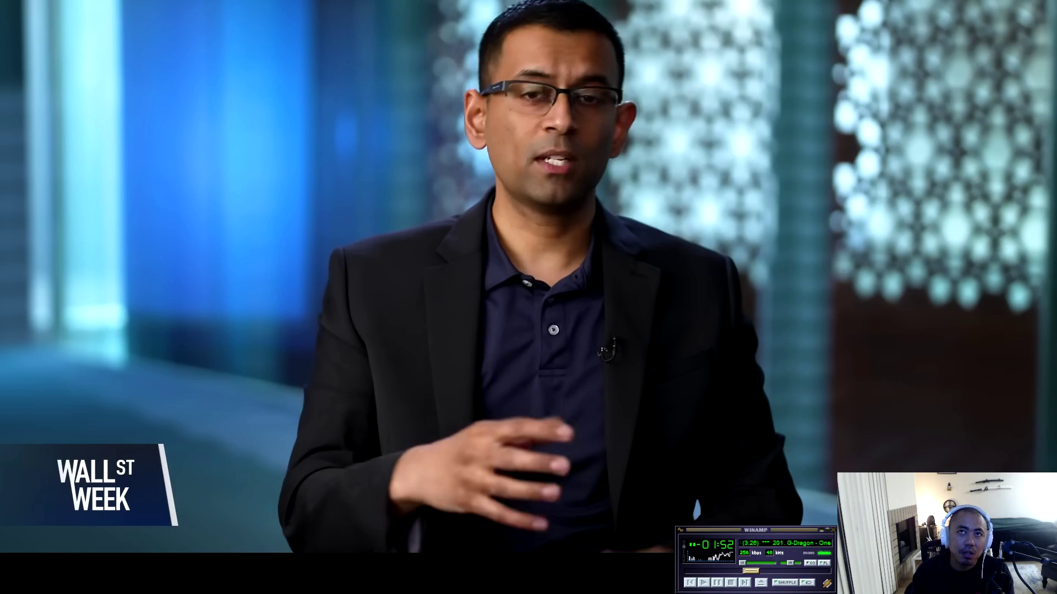
Pause the Wall St Week interview at 10:50 of its 12:19 running time
key(space)
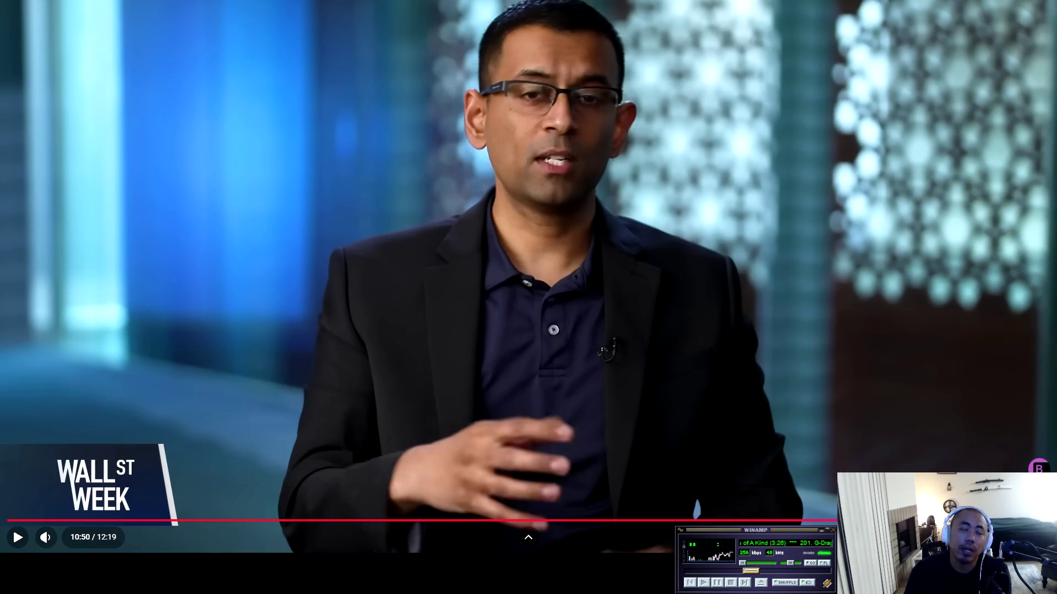
Resume the Wall St Week interview playback from the 10:50 mark
key(space)
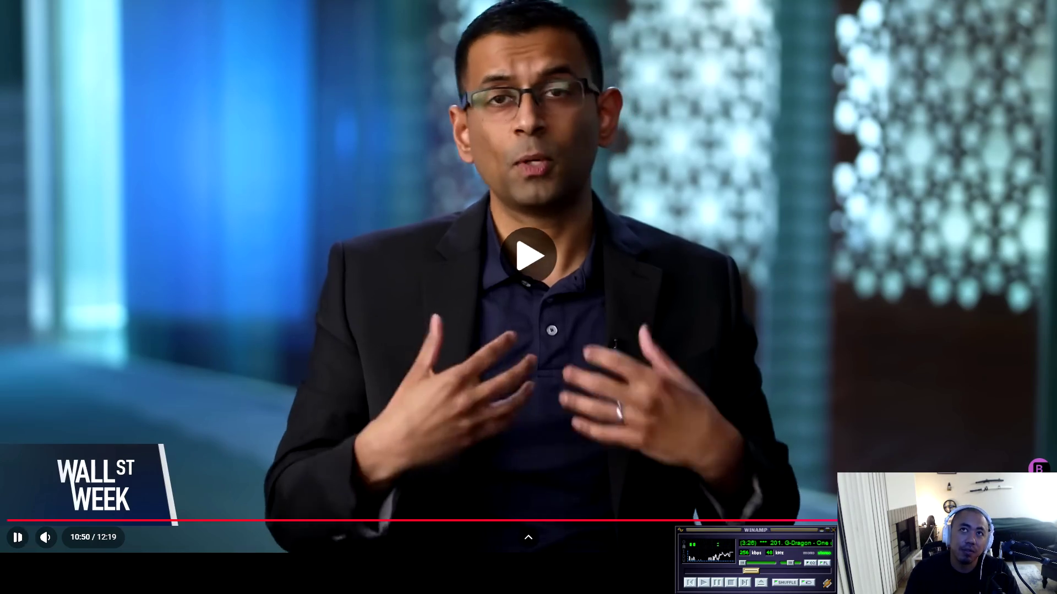